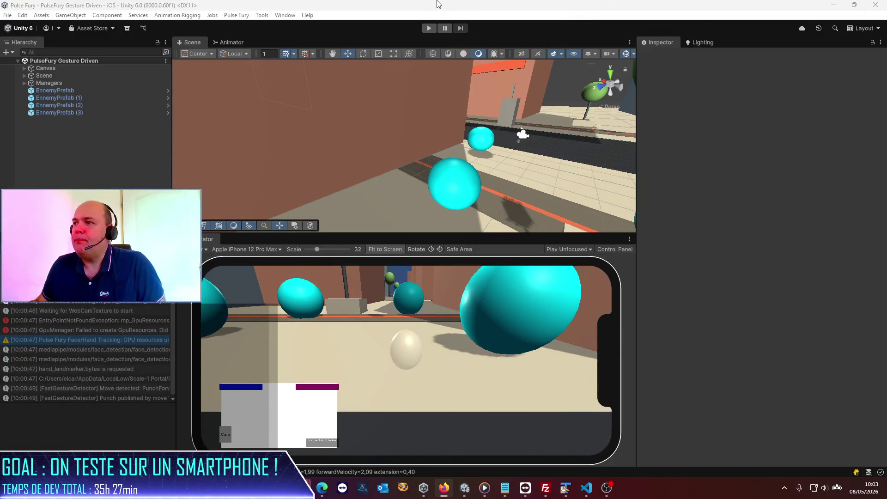
# Step: Enter play mode to run Pulse Fury in the iPhone 12 Pro Max simulator
pyautogui.click(430, 28)
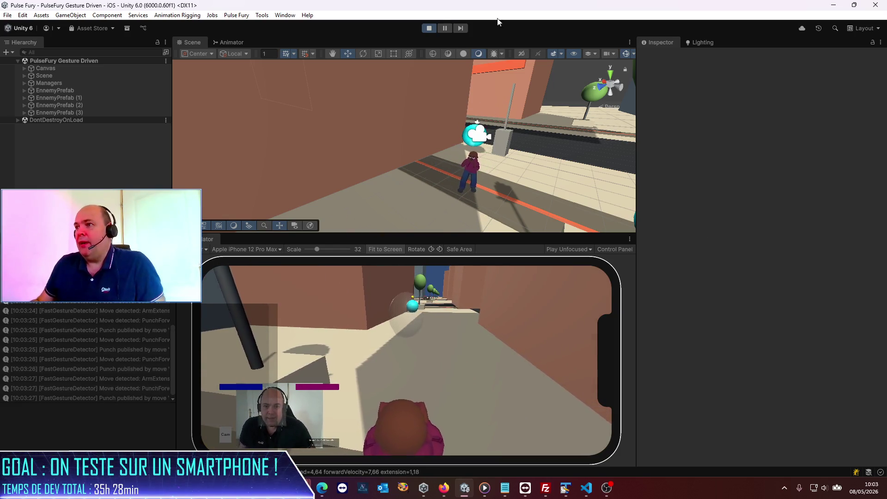
# Step: Exit play mode and widen the console log panel beside the simulator
pyautogui.click(429, 28)
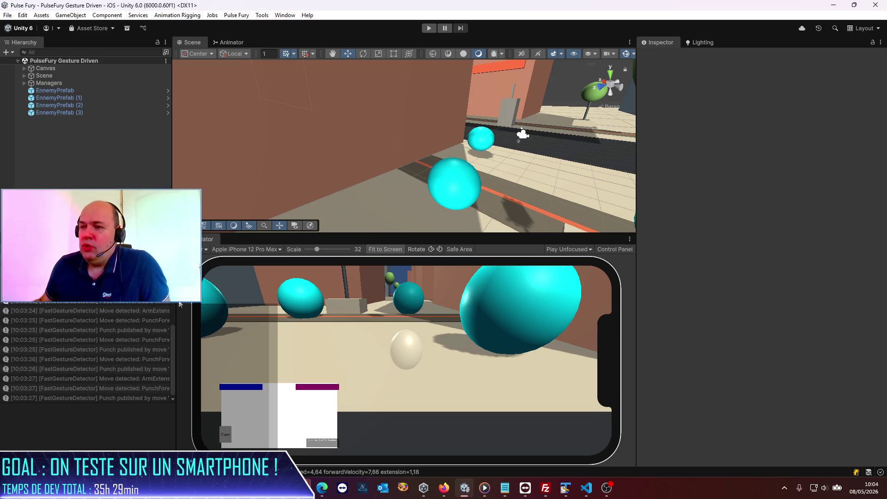
pyautogui.moveTo(201, 293); pyautogui.dragTo(234, 292)
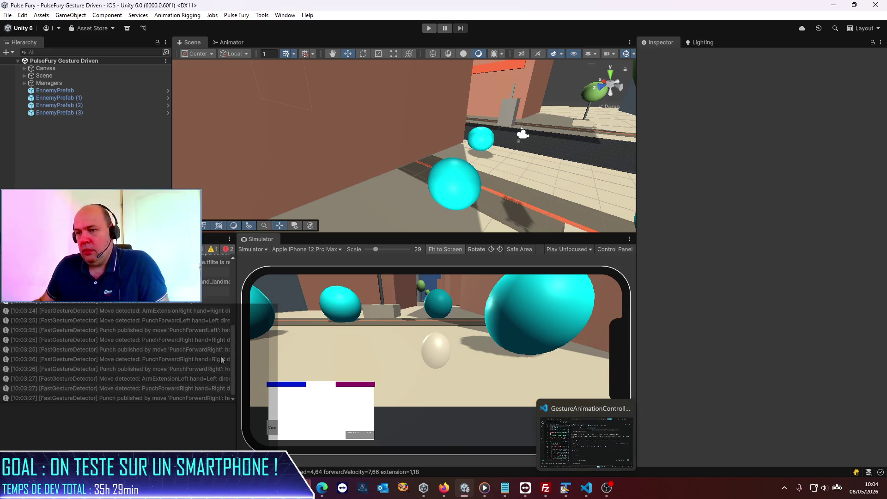
# Step: Switch to the Project tab and browse to Assets > Pulse Fury > Scripts
pyautogui.hotkey('ctrl', '5')
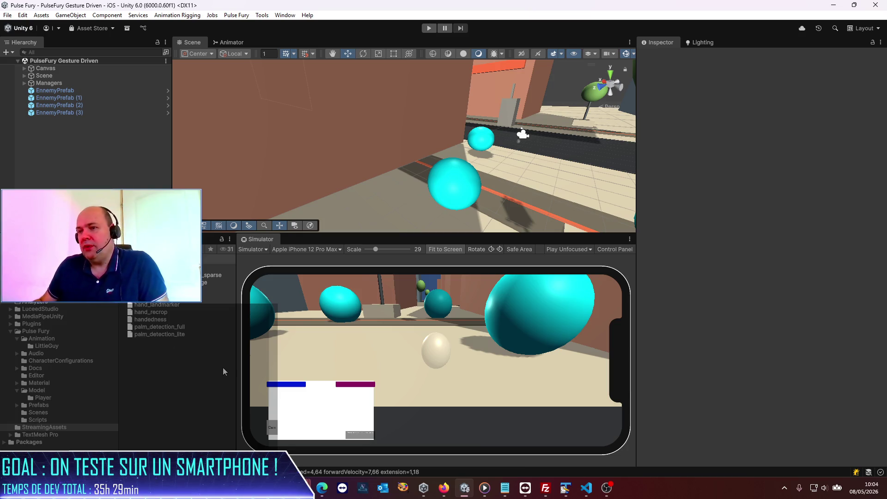
pyautogui.click(139, 258)
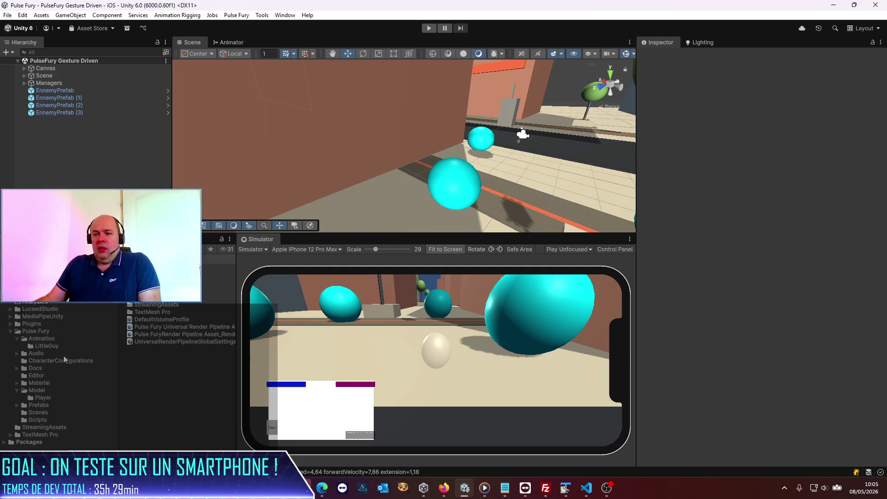
pyautogui.click(39, 333)
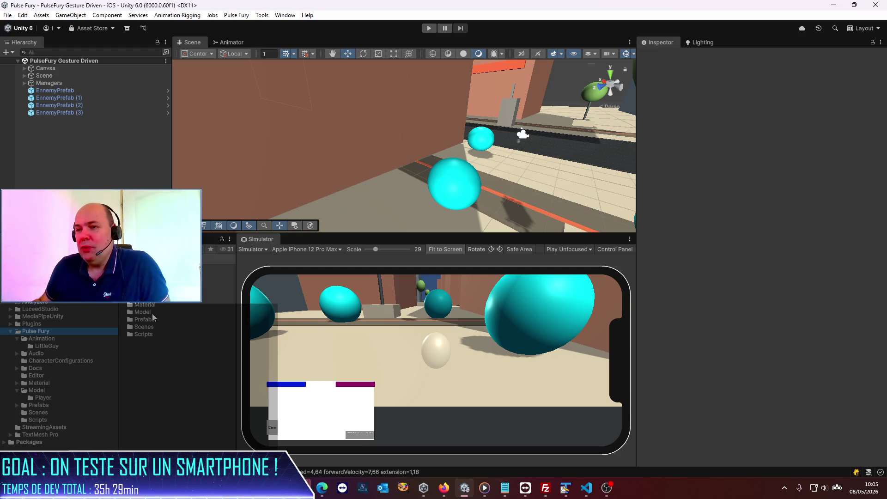
pyautogui.doubleClick(149, 333)
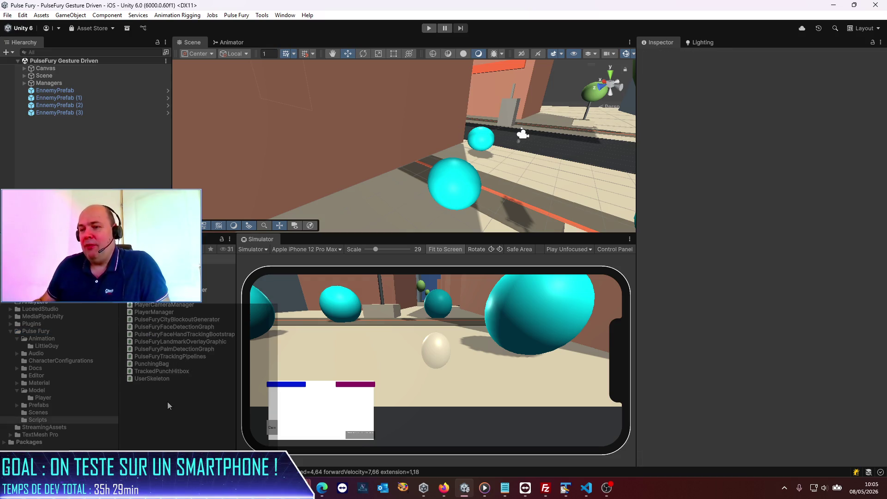
# Step: Create a MonoBehaviour script named MobileSpecificSetup in Scripts and open it in the code editor
pyautogui.rightClick(167, 405)
pyautogui.moveTo(241, 133)
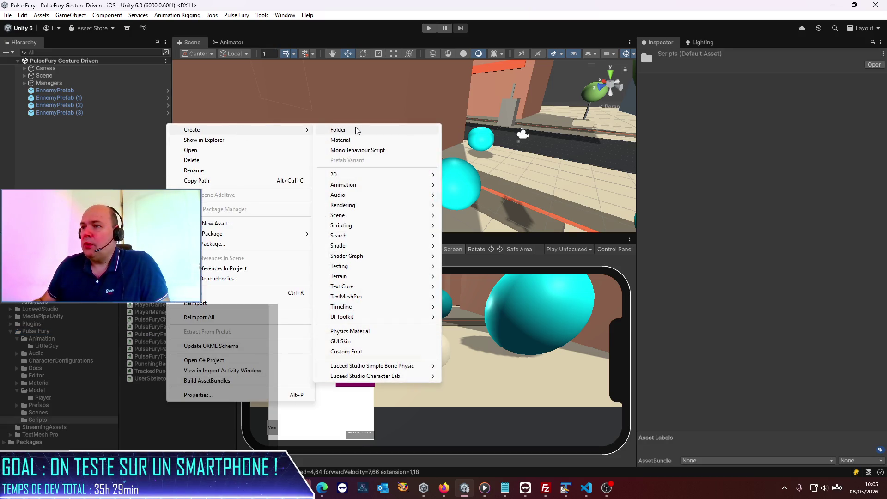
pyautogui.click(356, 151)
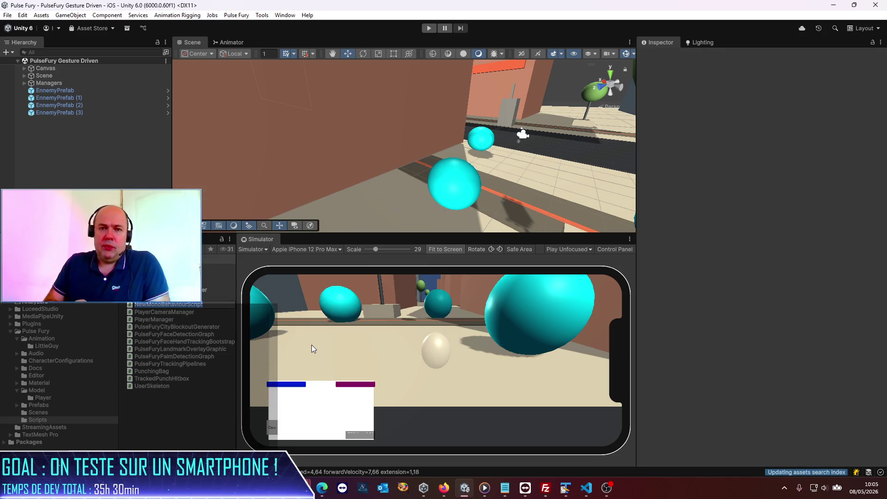
pyautogui.write('M')
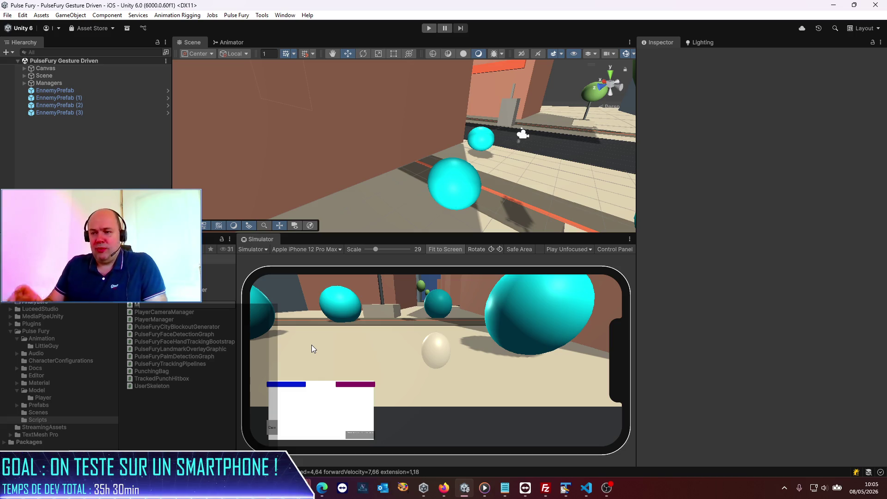
pyautogui.press('BackSpace')
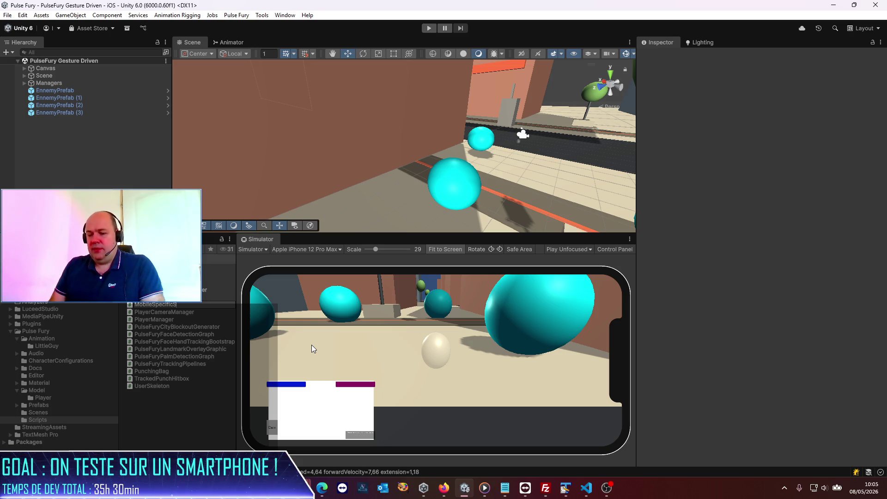
pyautogui.write('etup')
pyautogui.press('Return')
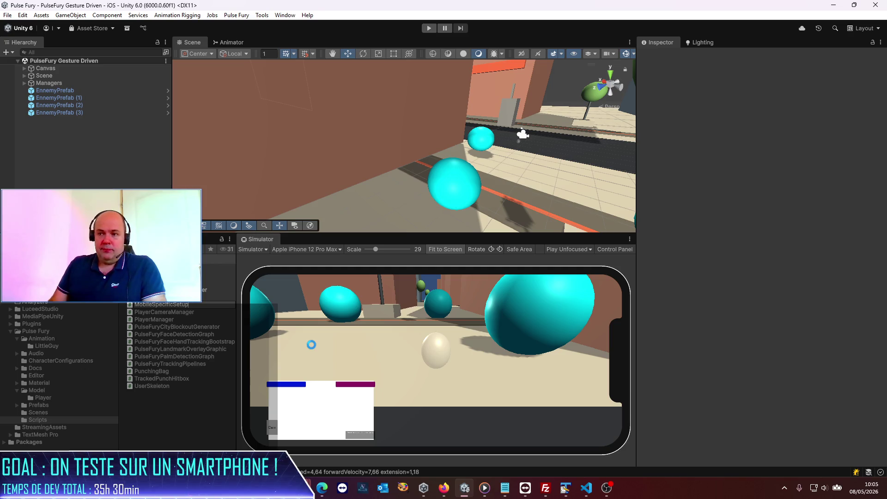
pyautogui.doubleClick(171, 307)
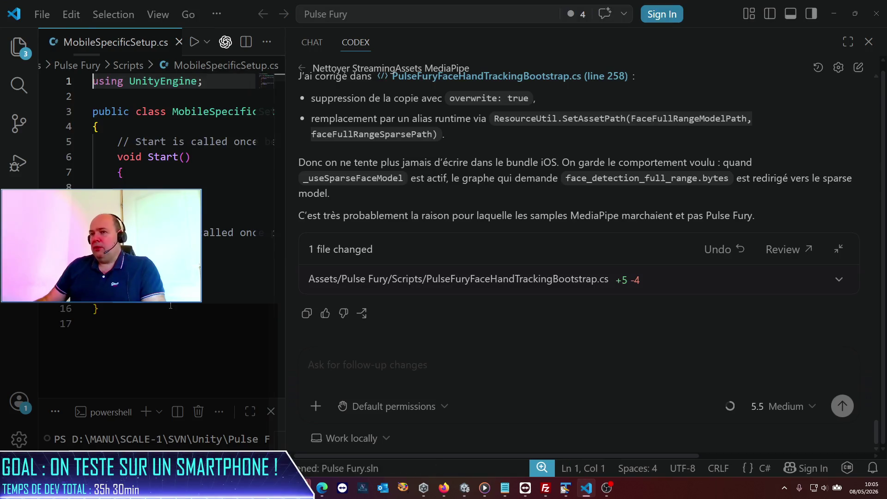
# Step: Widen the code pane and add Application.targetFrameRate = 60 inside Start
pyautogui.moveTo(279, 259)
pyautogui.mouseDown()
pyautogui.moveTo(815, 263)
pyautogui.moveTo(726, 263)
pyautogui.mouseUp()
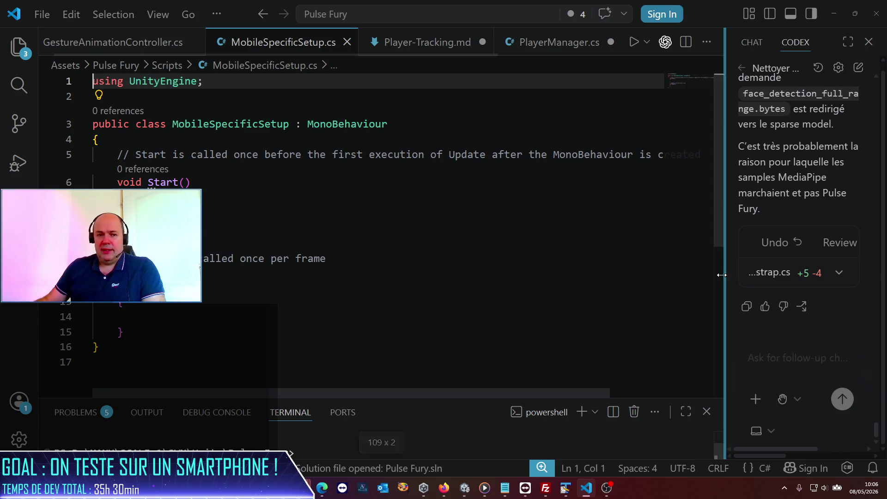
pyautogui.click(317, 212)
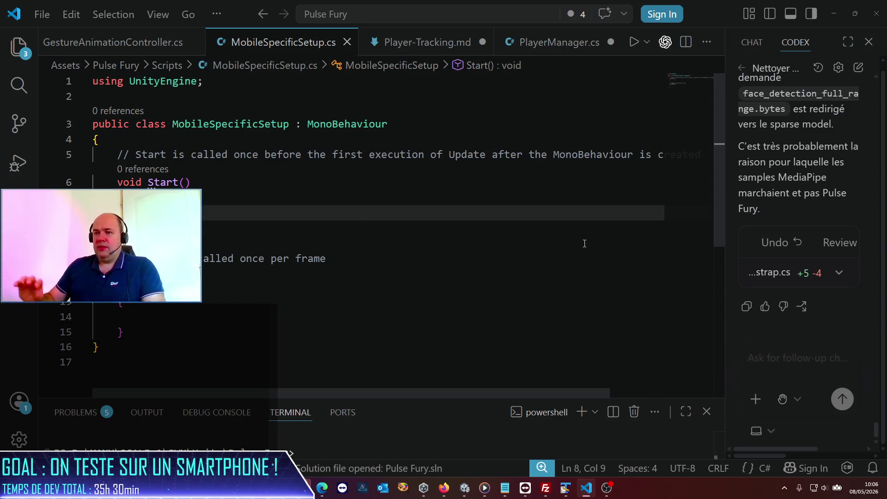
pyautogui.write('Scr')
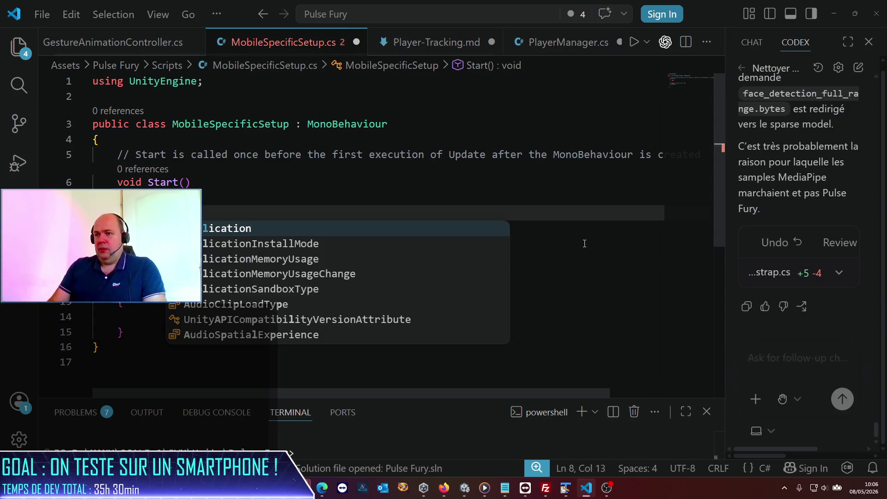
pyautogui.press('Tab')
pyautogui.write('.ta')
pyautogui.press('Tab')
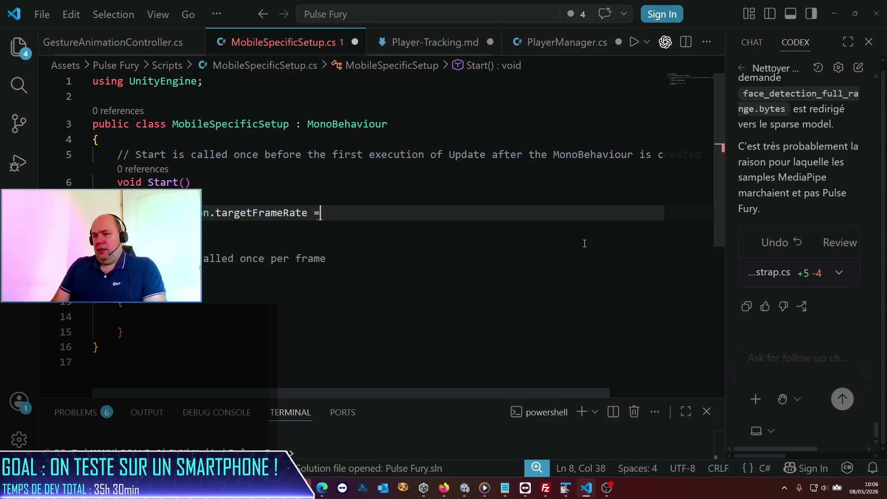
pyautogui.write(' 60;')
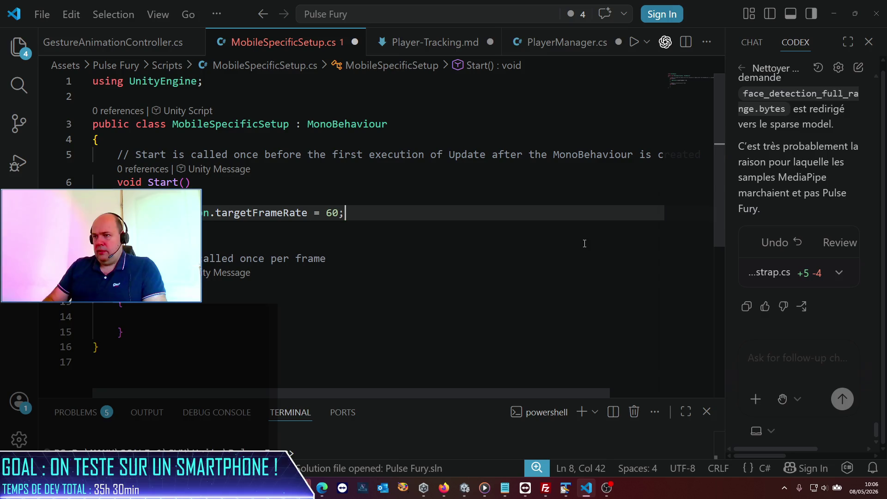
pyautogui.press('Return')
# Step: Add Screen.sleepTimeout = SleepTimeout.NeverSleep; on the next line of Start
pyautogui.write('Scr')
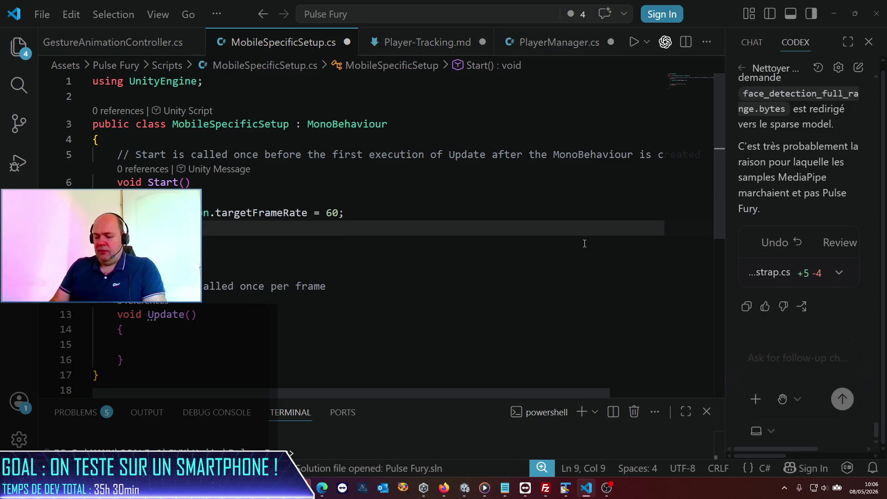
pyautogui.write('een.Sc')
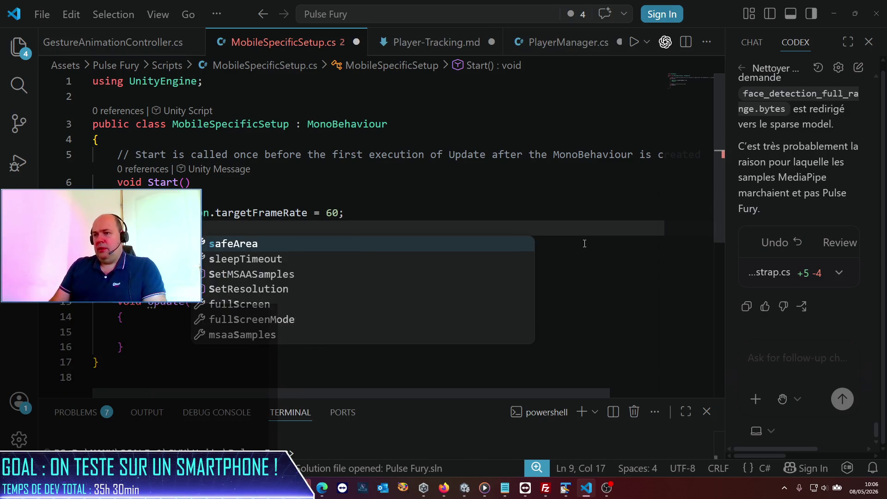
pyautogui.press('Left')
pyautogui.write('sleep')
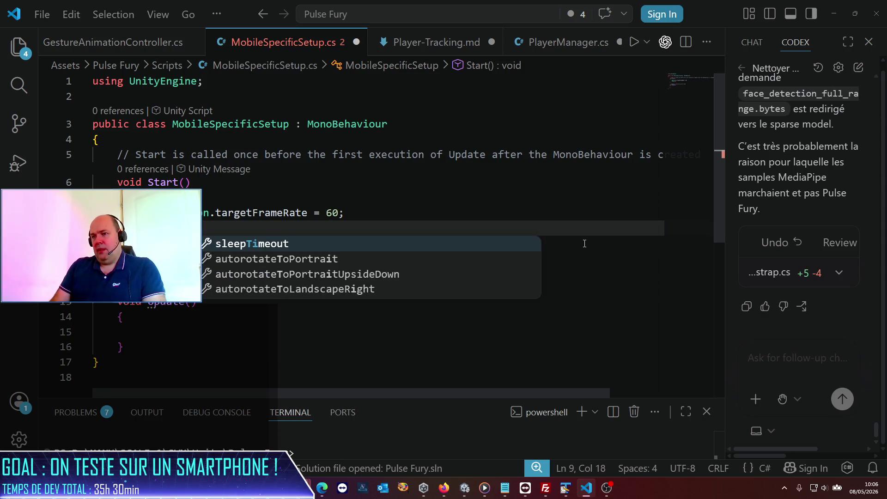
pyautogui.press('Tab')
pyautogui.write('Sl')
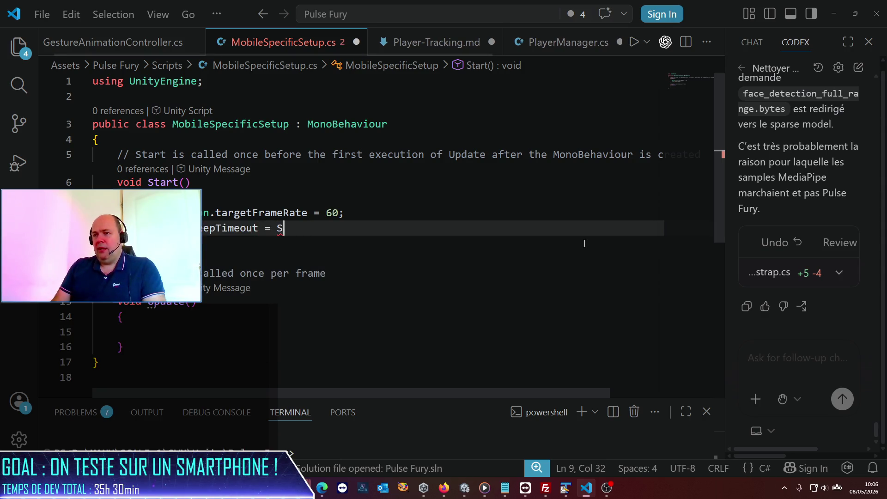
pyautogui.press('Tab')
pyautogui.write('.n')
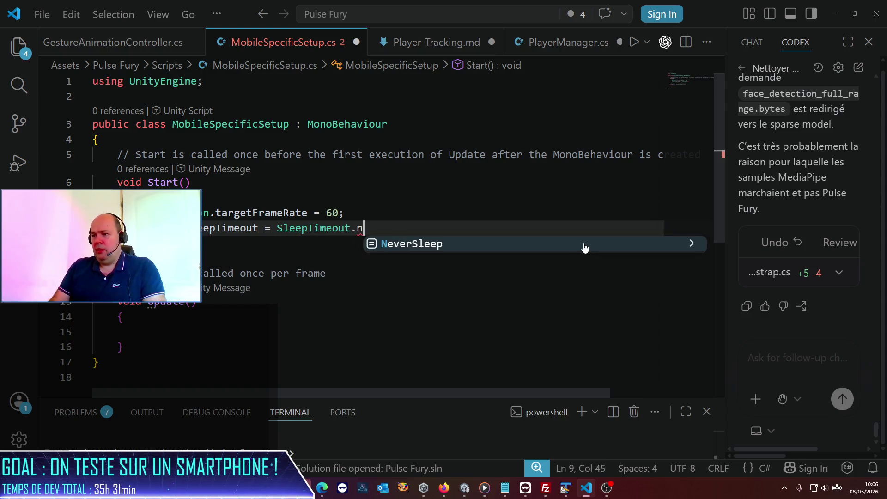
pyautogui.press('Tab')
pyautogui.write(';')
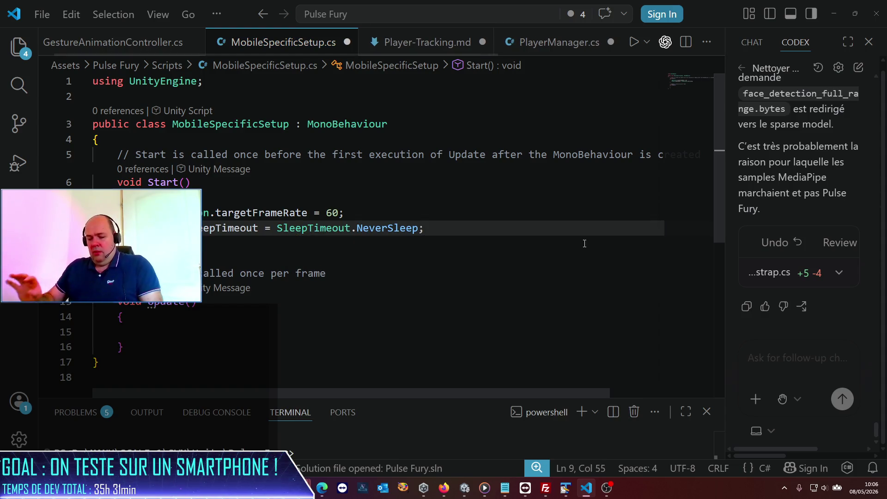
# Step: Delete the unused Update method, save the script, and return to Unity
pyautogui.click(251, 368)
pyautogui.hotkey('shift', 'Up')
pyautogui.hotkey('shift', 'Up')
pyautogui.hotkey('shift', 'Up')
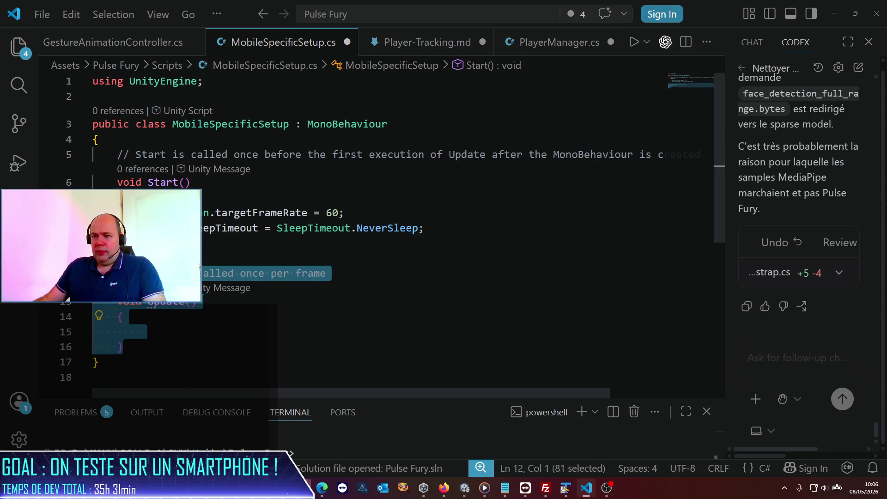
pyautogui.press('Delete')
pyautogui.hotkey('ctrl', 's')
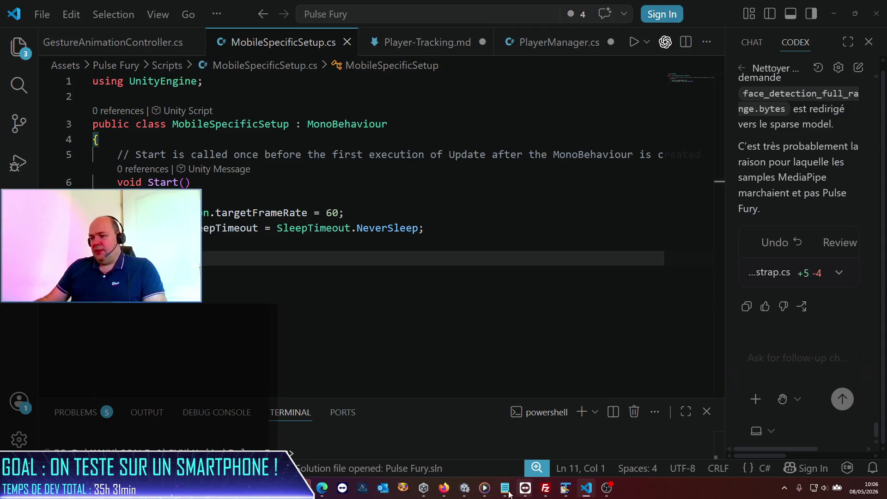
pyautogui.click(466, 488)
# Step: After scripts recompile, select Managers in the Hierarchy and expand its children
pyautogui.moveTo(424, 488)
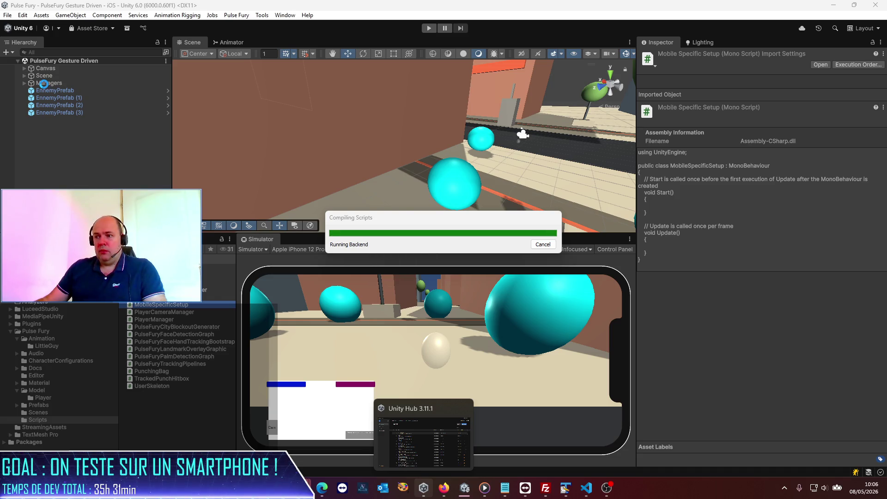
pyautogui.click(43, 84)
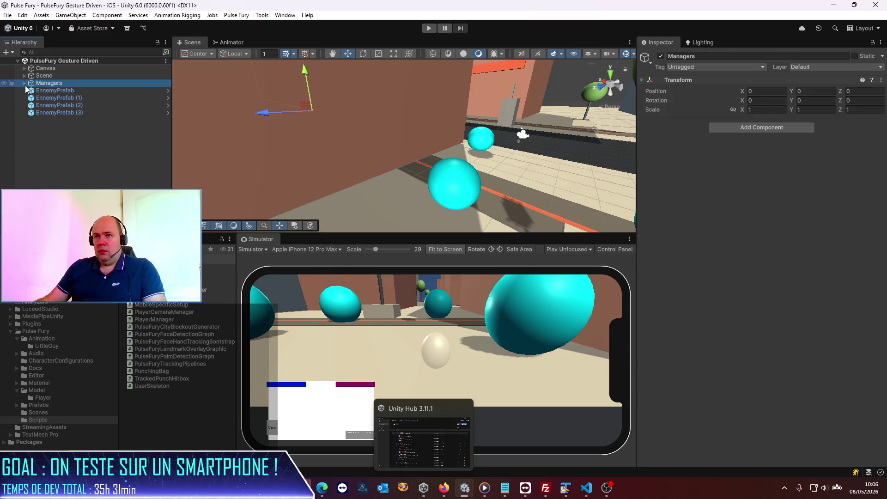
pyautogui.click(24, 83)
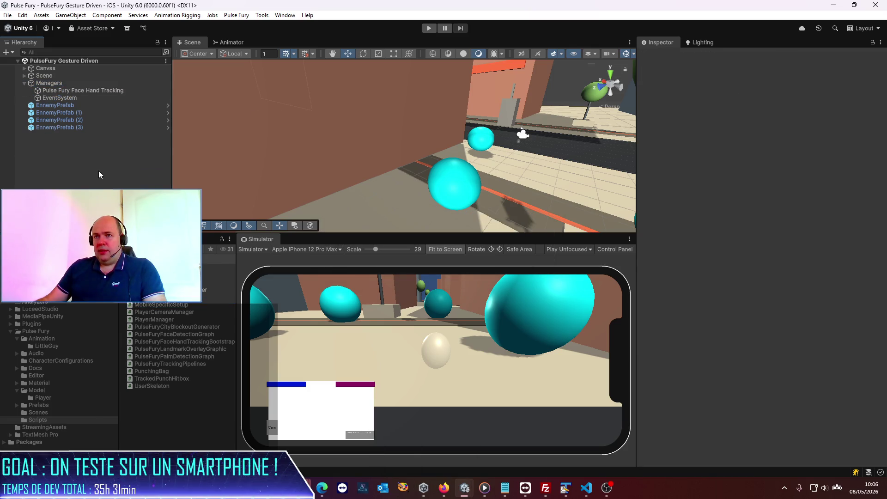
# Step: Create an empty child object named AppManager under Managers
pyautogui.rightClick(51, 83)
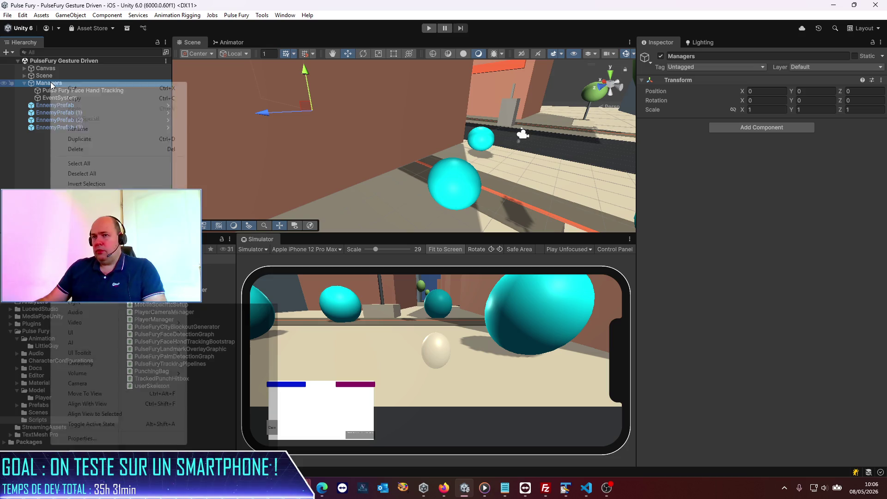
pyautogui.click(76, 260)
pyautogui.write('AppManager')
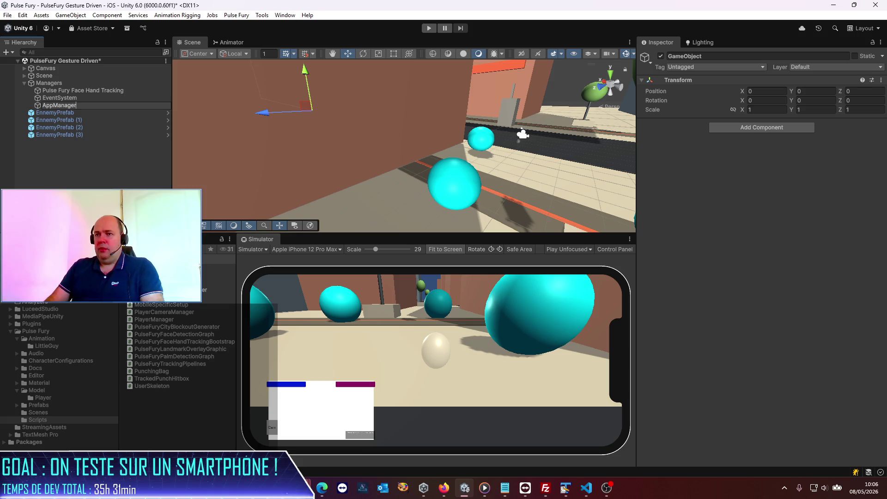
pyautogui.press('Return')
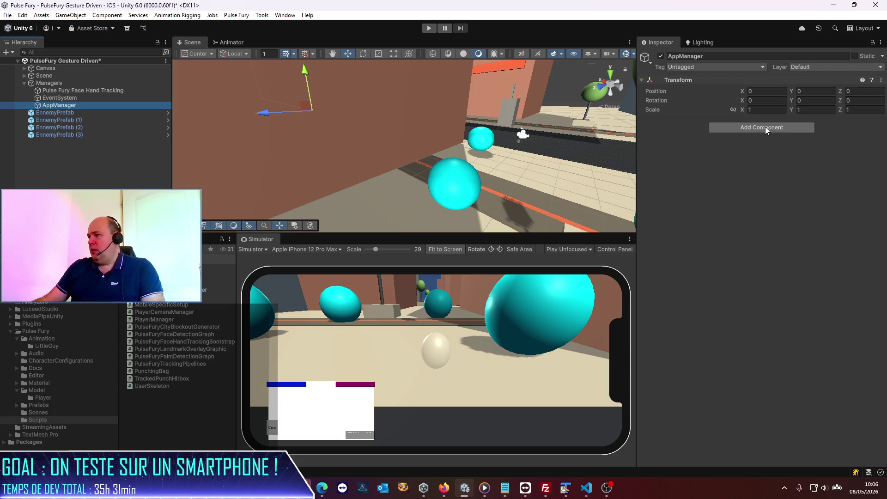
# Step: Add the Mobile Specific Setup component to AppManager and save the scene
pyautogui.click(765, 128)
pyautogui.write('mobile')
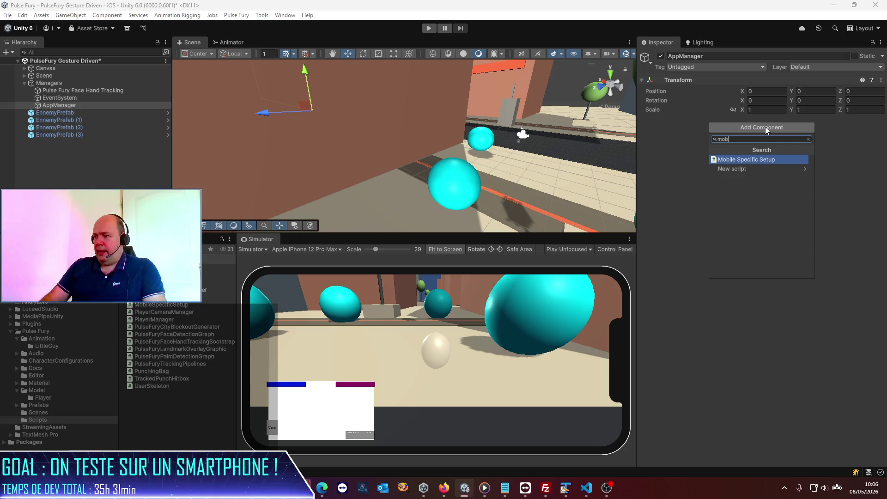
pyautogui.press('Return')
pyautogui.hotkey('ctrl', 's')
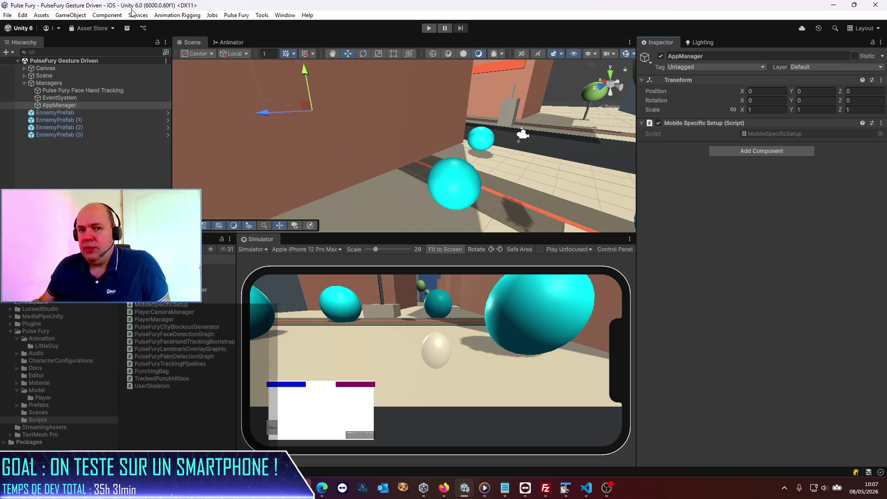
# Step: Build the iOS profile into the Pulse Fury folder, replacing the previous build
pyautogui.click(7, 15)
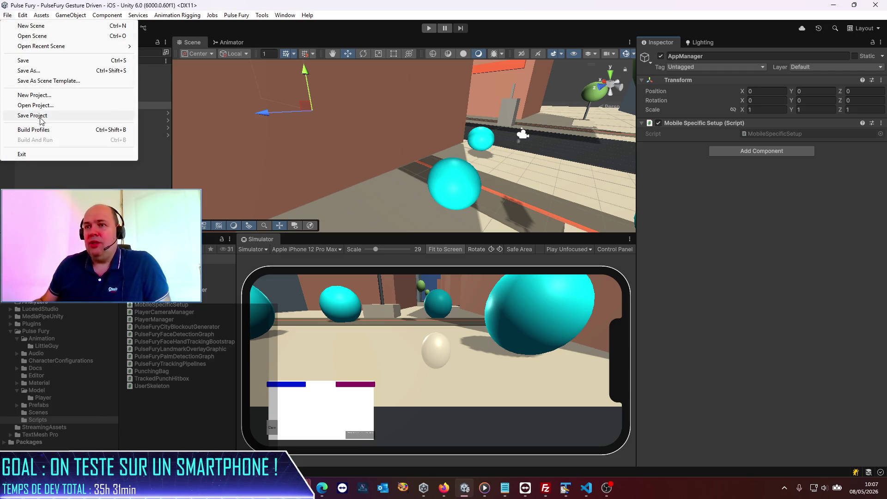
pyautogui.click(41, 130)
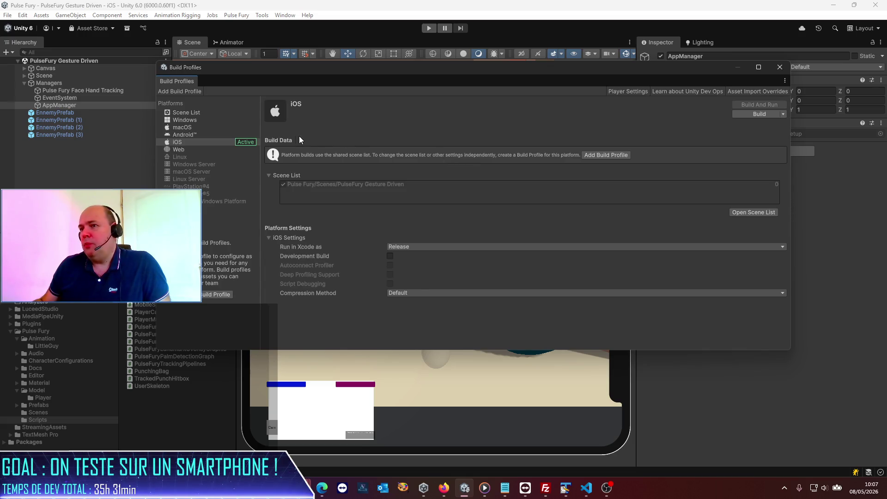
pyautogui.click(760, 114)
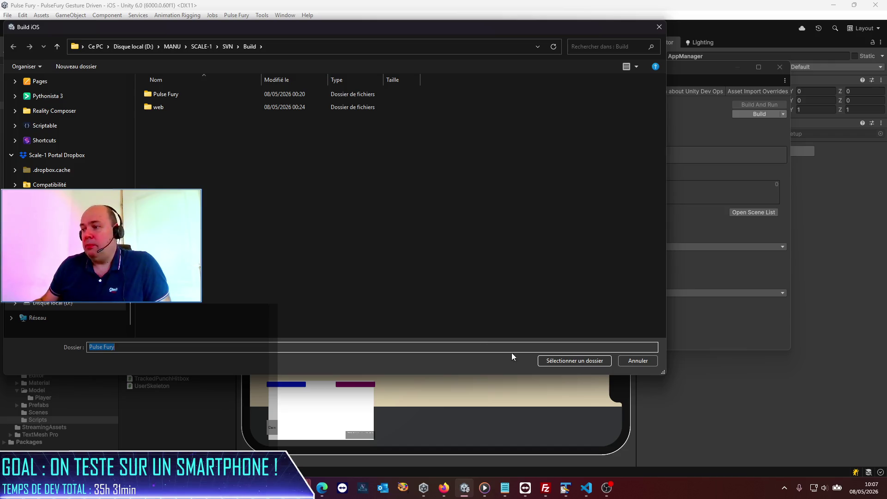
pyautogui.click(562, 363)
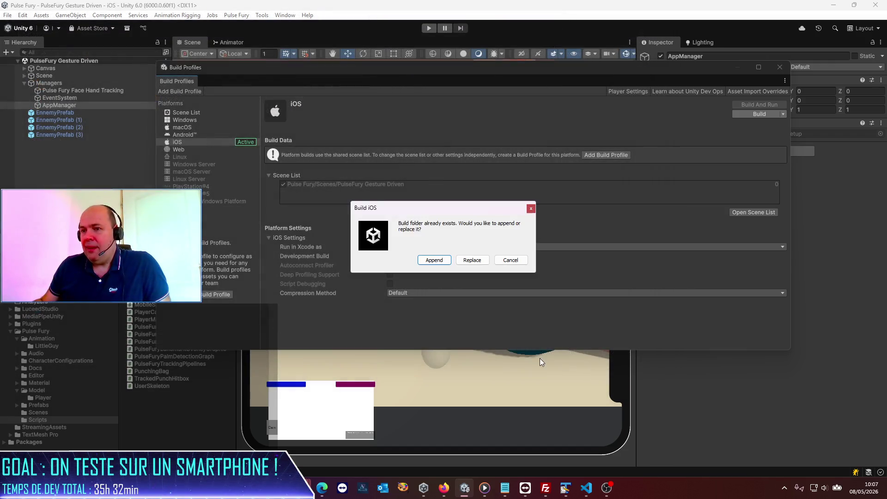
pyautogui.click(469, 266)
pyautogui.click(471, 260)
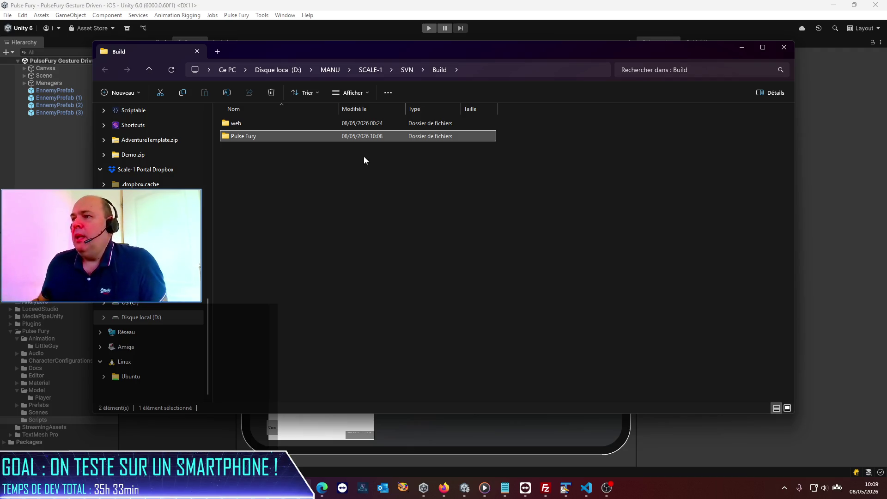
# Step: Check the new Pulse Fury build folder in Explorer, then switch to the TeamViewer Mac session
pyautogui.click(318, 176)
pyautogui.doubleClick(265, 134)
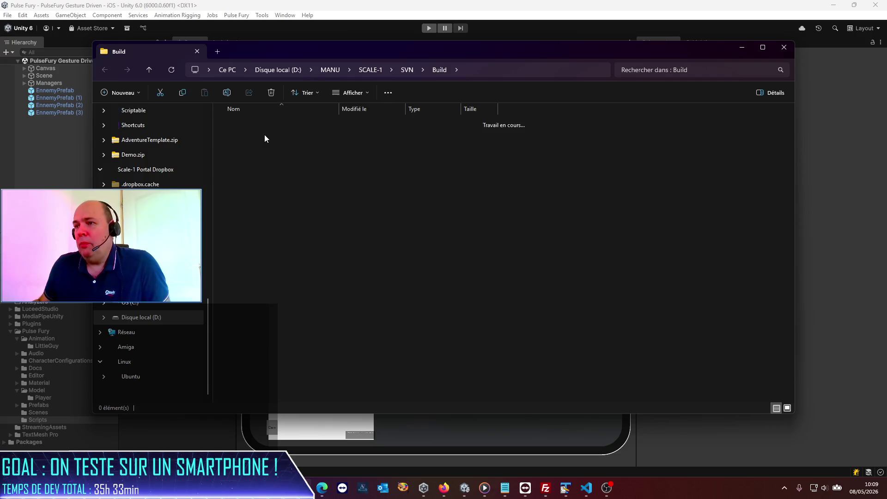
pyautogui.click(437, 70)
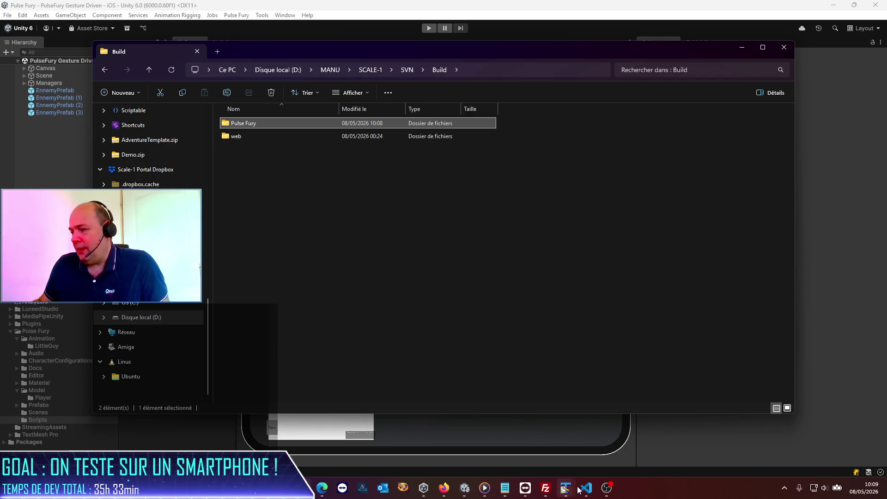
pyautogui.click(527, 490)
pyautogui.click(561, 441)
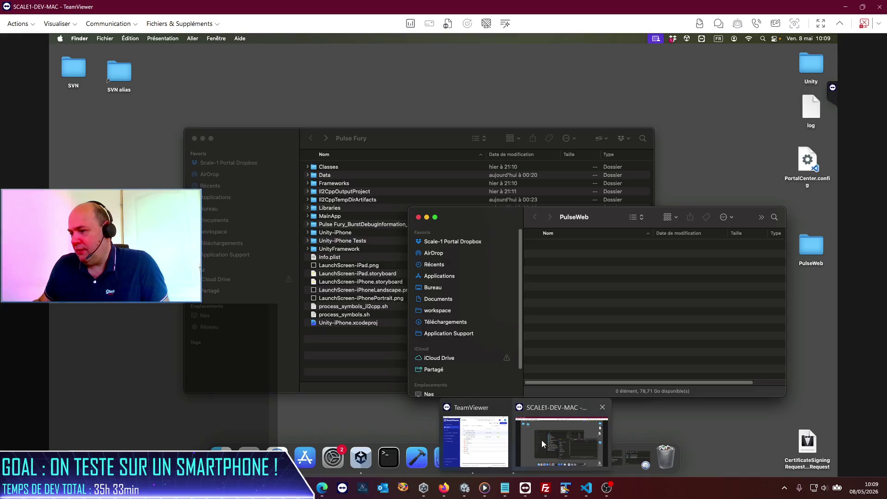
# Step: Open TeamViewer File Transfer and browse the PC side to Build\Pulse Fury
pyautogui.moveTo(490, 224); pyautogui.dragTo(544, 318)
pyautogui.click(248, 356)
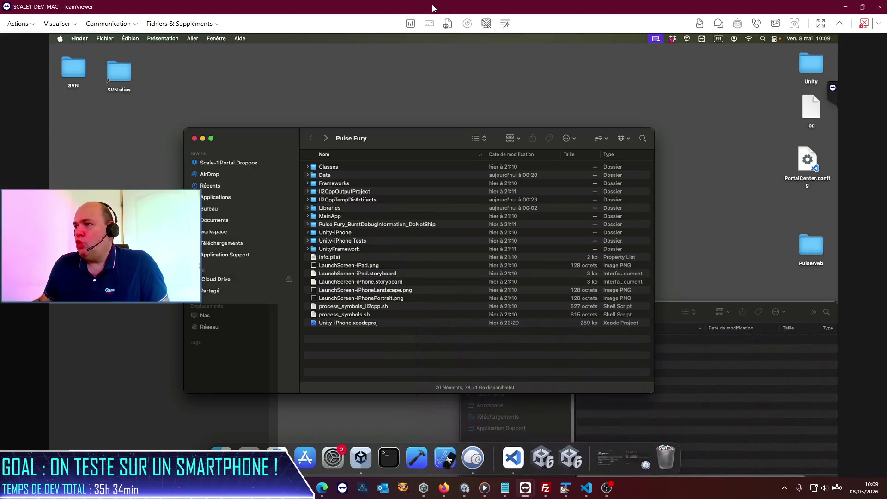
pyautogui.click(448, 23)
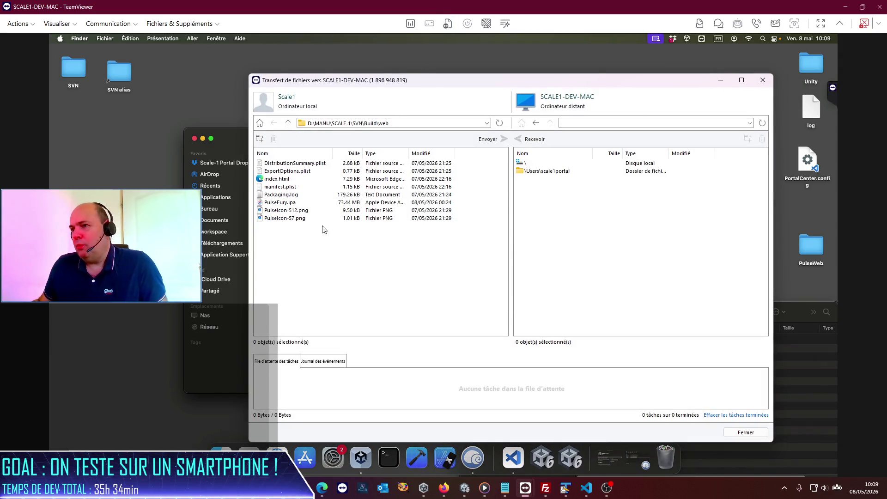
pyautogui.click(288, 123)
pyautogui.doubleClick(285, 165)
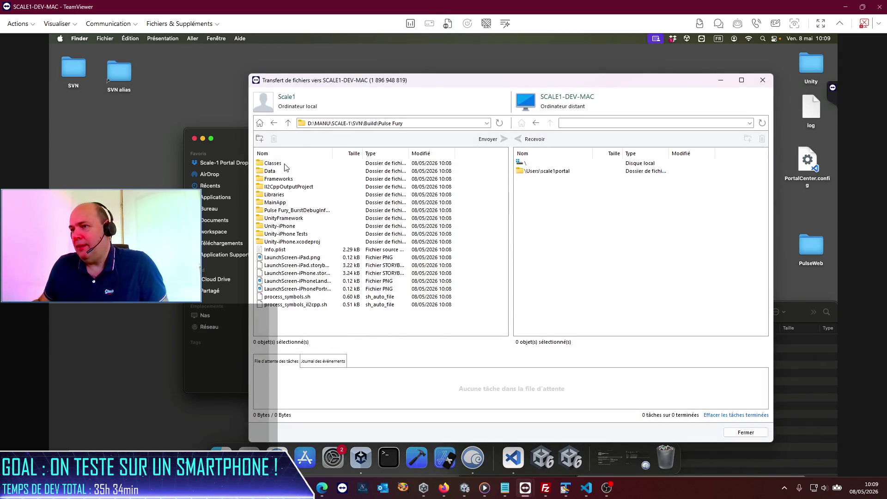
# Step: Browse the Mac side to Desktop\Pulse Fury and copy all 19 build items there, overwriting
pyautogui.doubleClick(534, 171)
pyautogui.scroll(-7, 530, 269)
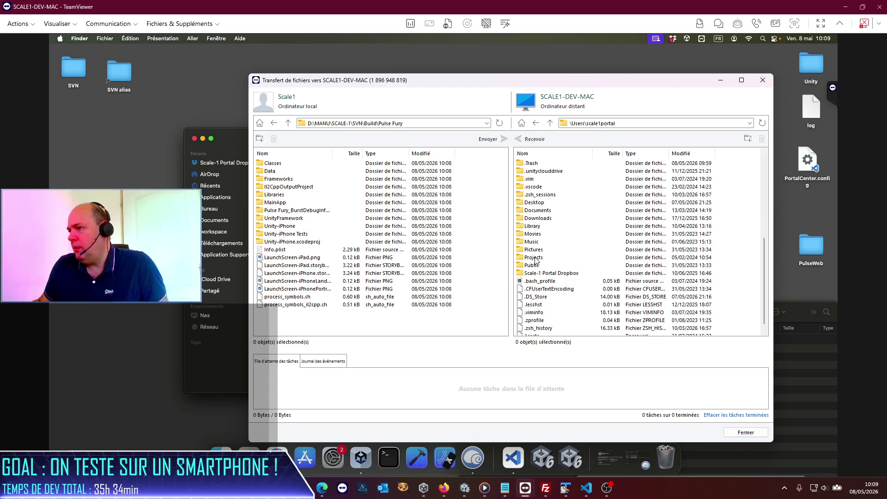
pyautogui.doubleClick(536, 204)
pyautogui.doubleClick(546, 164)
pyautogui.moveTo(313, 322)
pyautogui.mouseDown()
pyautogui.moveTo(260, 160)
pyautogui.moveTo(569, 205)
pyautogui.moveTo(733, 259)
pyautogui.mouseUp()
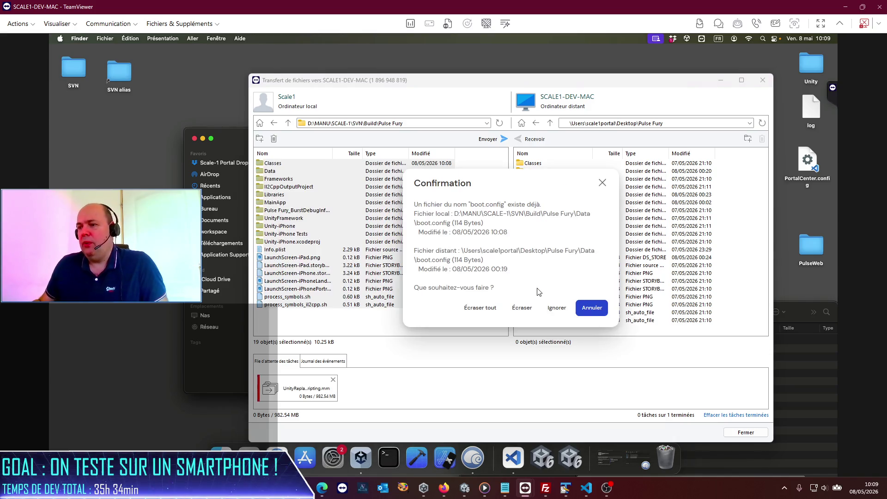
pyautogui.click(480, 308)
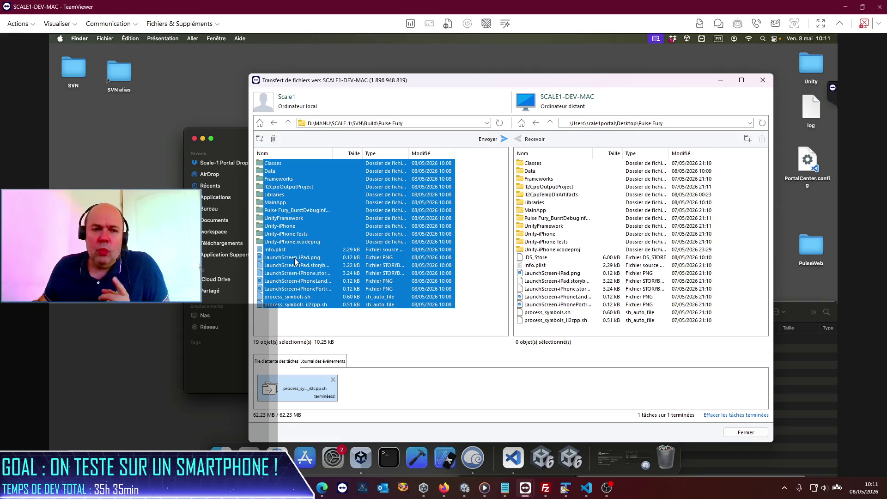
# Step: Open Unity-iPhone.xcodeproj from the Mac's Pulse Fury folder in Xcode
pyautogui.click(204, 373)
pyautogui.click(359, 327)
pyautogui.doubleClick(357, 324)
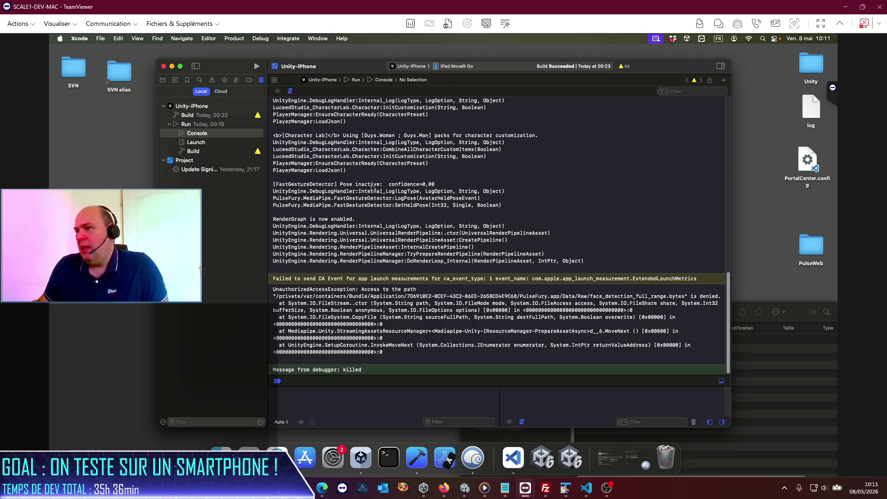
# Step: Select the UnauthorizedAccessException stack trace for face_detection_full_range.bytes in the Xcode console
pyautogui.scroll(10, 355, 191)
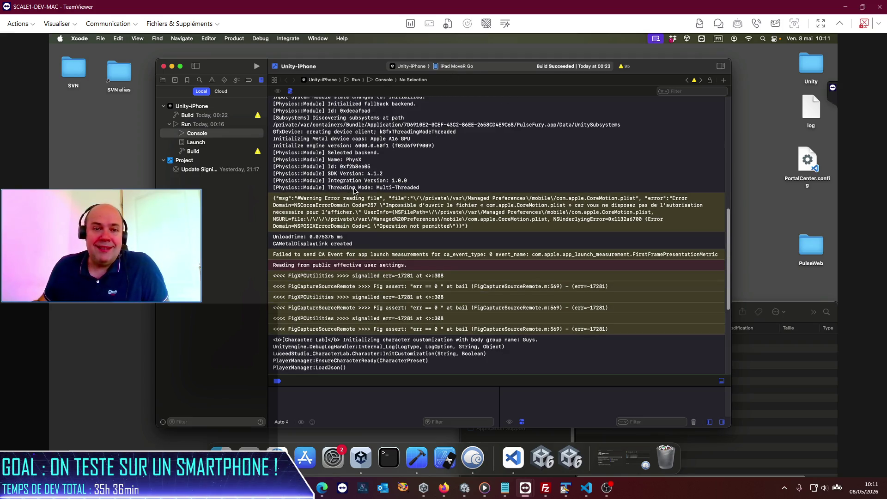
pyautogui.scroll(-10, 355, 191)
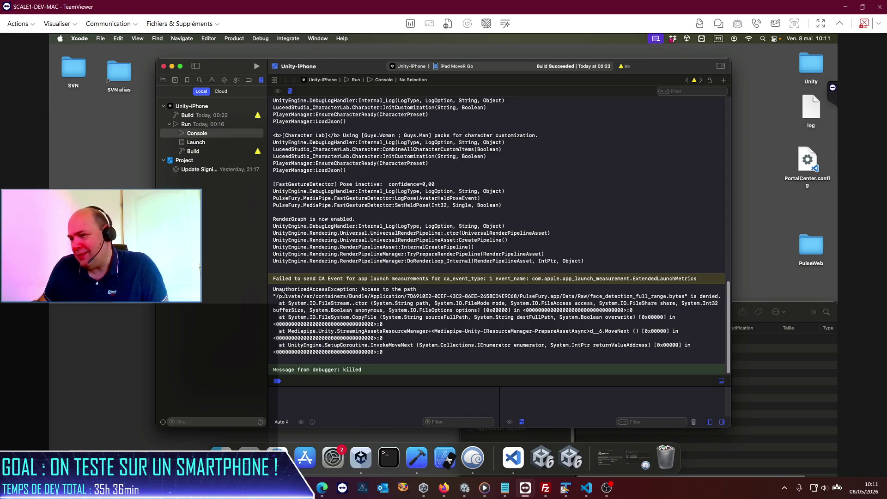
pyautogui.moveTo(273, 289)
pyautogui.mouseDown()
pyautogui.moveTo(415, 333)
pyautogui.moveTo(439, 359)
pyautogui.mouseUp()
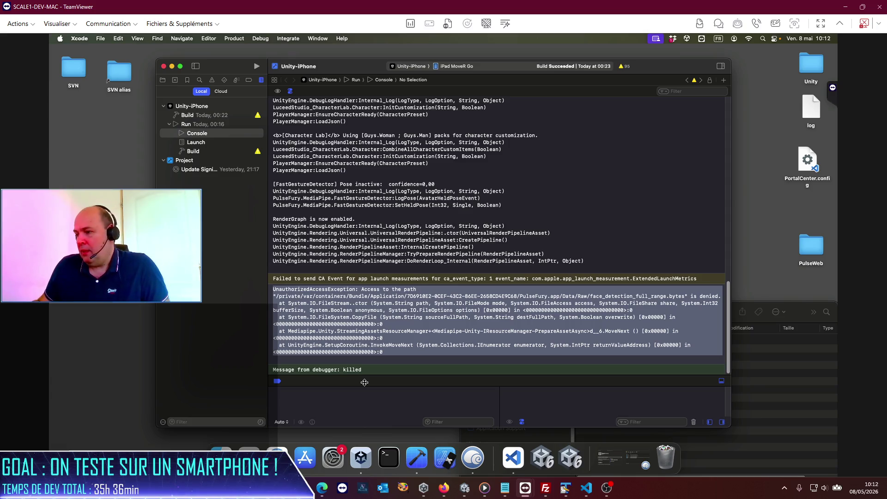
pyautogui.moveTo(586, 491)
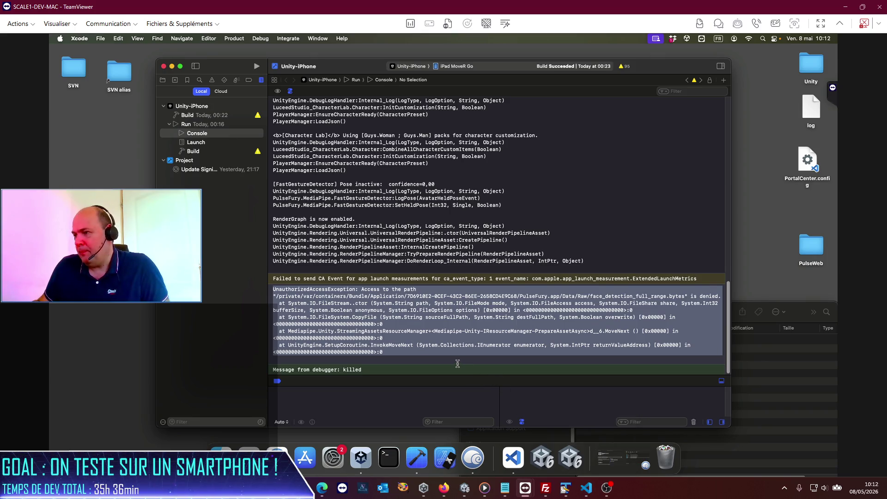
# Step: Widen the Codex panel and read its StreamingAssets crash fix for PulseFuryFaceHandTrackingBootstrap.cs
pyautogui.click(578, 491)
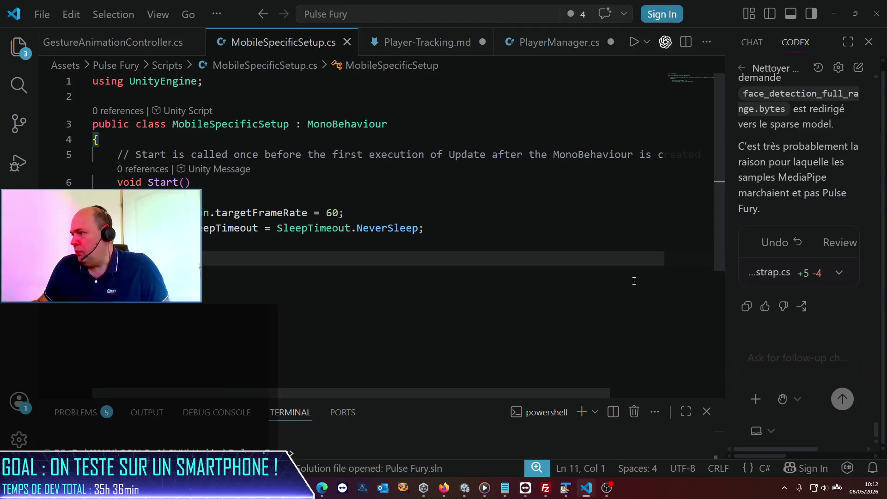
pyautogui.moveTo(725, 239); pyautogui.dragTo(285, 250)
pyautogui.scroll(5, 587, 304)
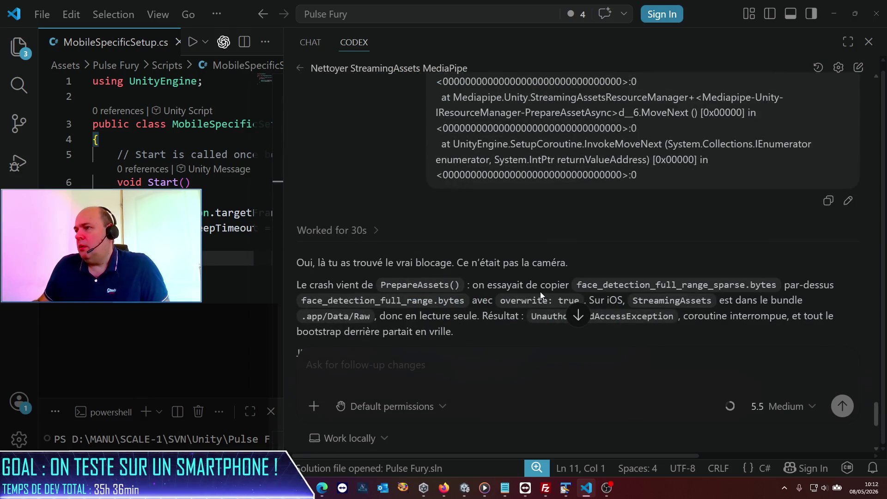
pyautogui.scroll(2, 541, 294)
pyautogui.scroll(4, 540, 292)
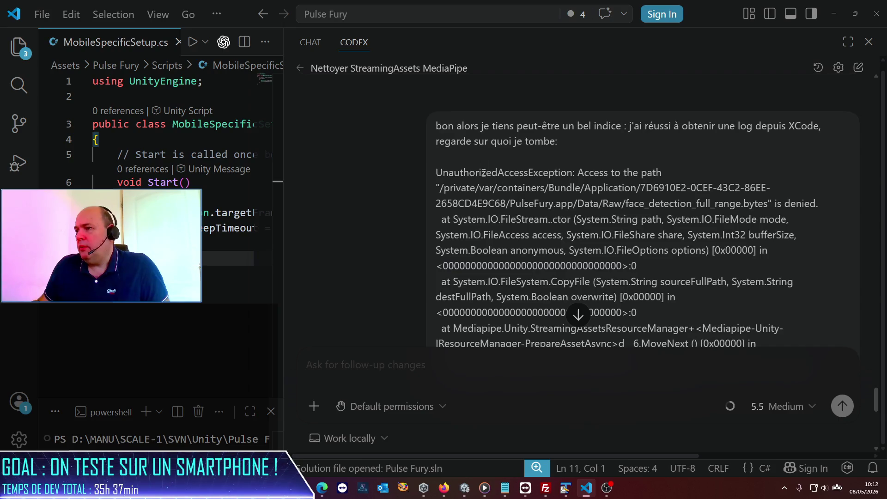
pyautogui.moveTo(442, 173); pyautogui.dragTo(591, 283)
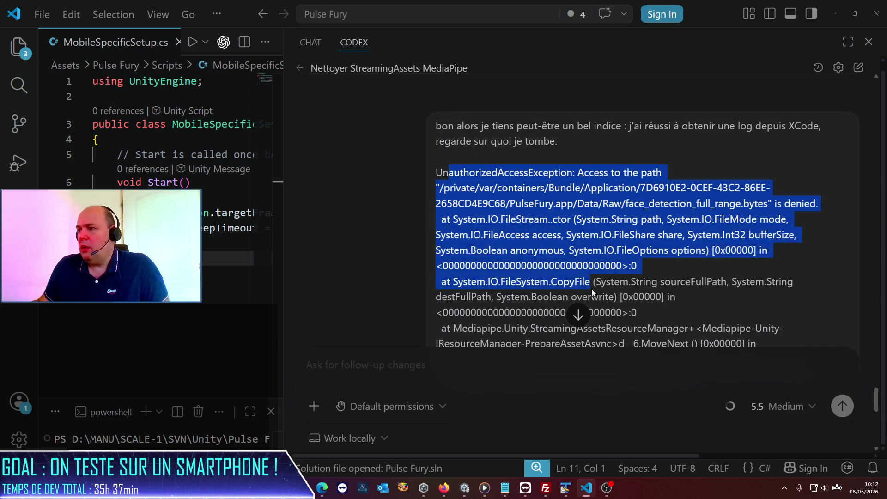
pyautogui.scroll(-2, 488, 275)
pyautogui.scroll(-5, 488, 275)
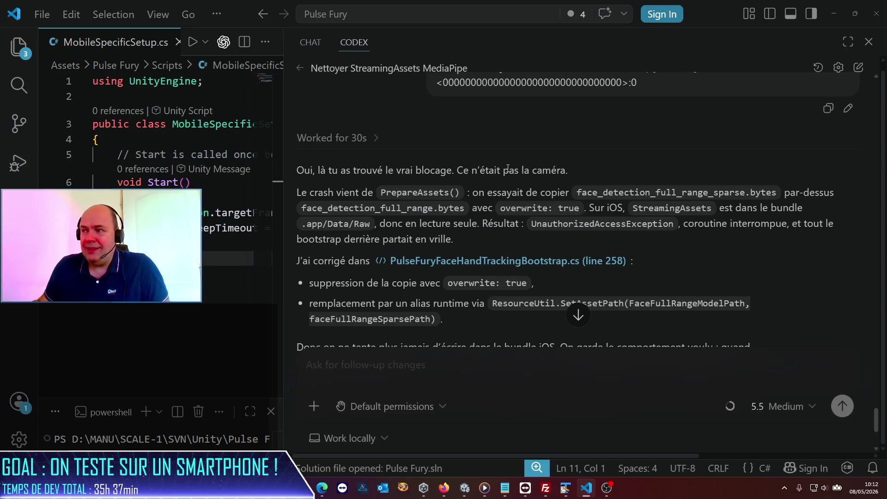
pyautogui.scroll(-1, 413, 201)
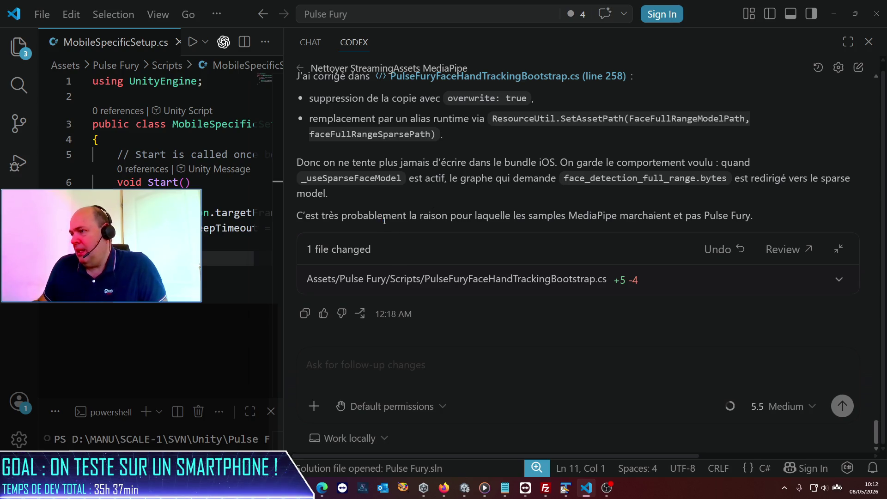
# Step: Highlight a sentence of Codex's explanation, clear the highlight, and minimize Visual Studio Code
pyautogui.moveTo(383, 215); pyautogui.dragTo(721, 215)
pyautogui.click(534, 227)
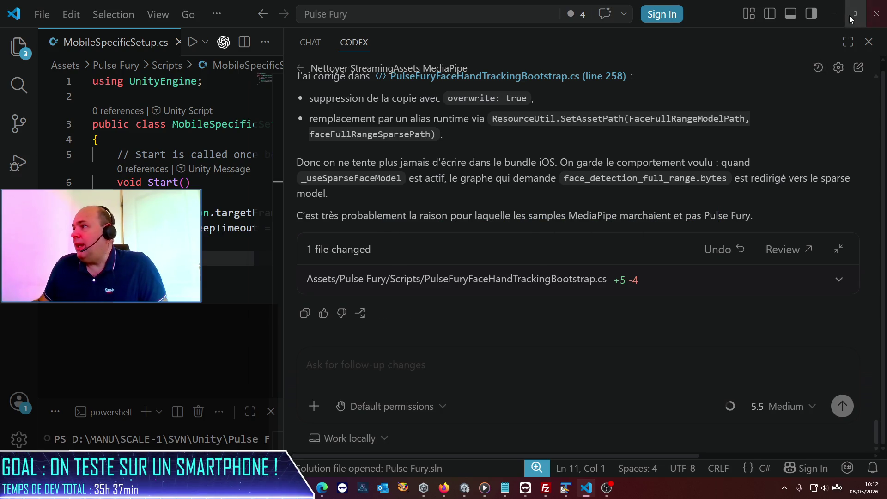
pyautogui.click(836, 15)
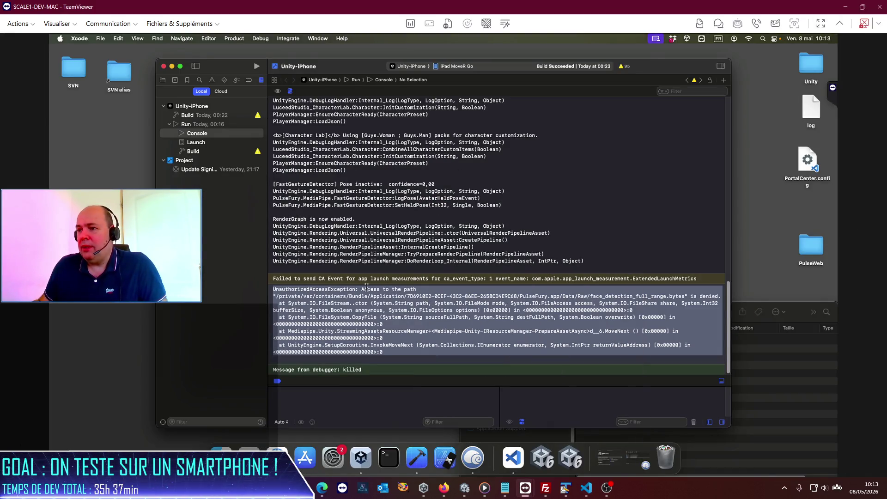
# Step: Select the Unity-iPhone project in the navigator and run Product > Archive
pyautogui.click(249, 254)
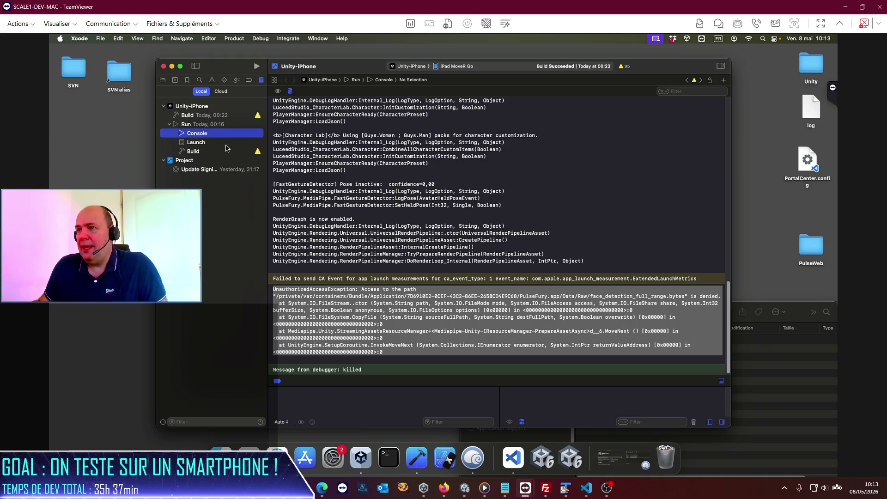
pyautogui.click(201, 107)
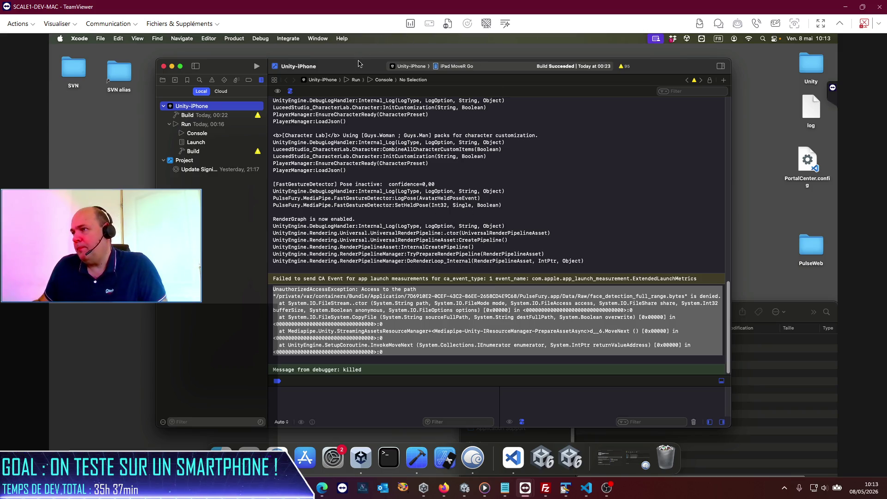
pyautogui.click(226, 41)
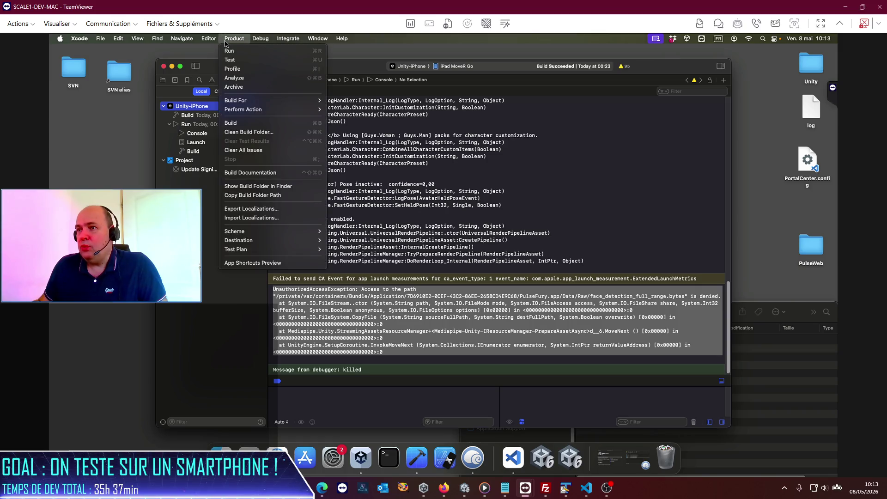
pyautogui.click(250, 87)
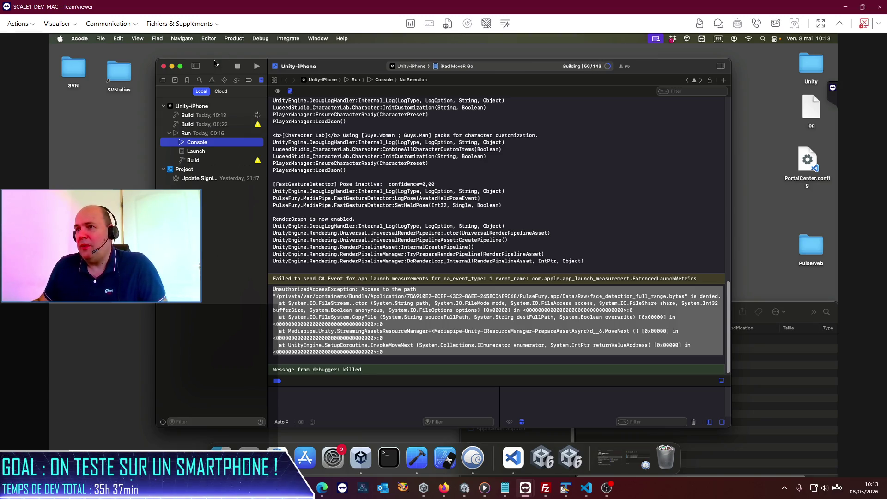
pyautogui.click(235, 39)
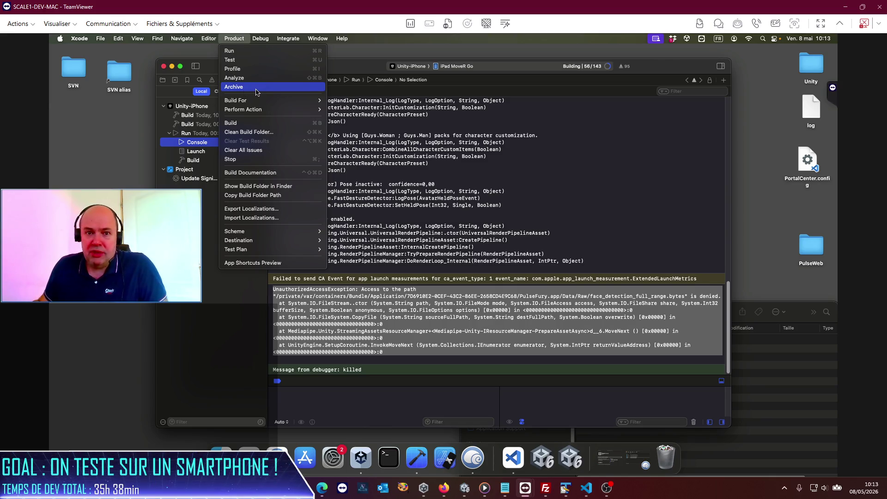
pyautogui.click(585, 205)
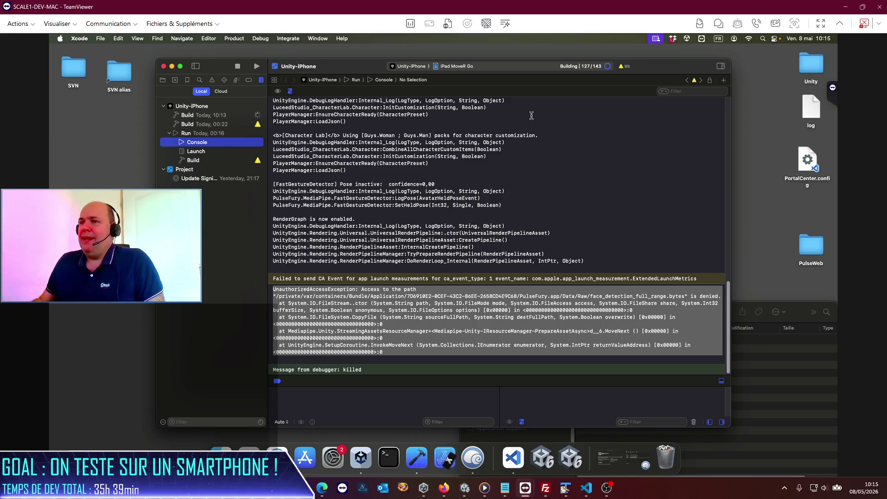
# Step: Follow the archive build log until the Unity-iPhone 0.1 (0) archive appears in the Organizer
pyautogui.click(226, 115)
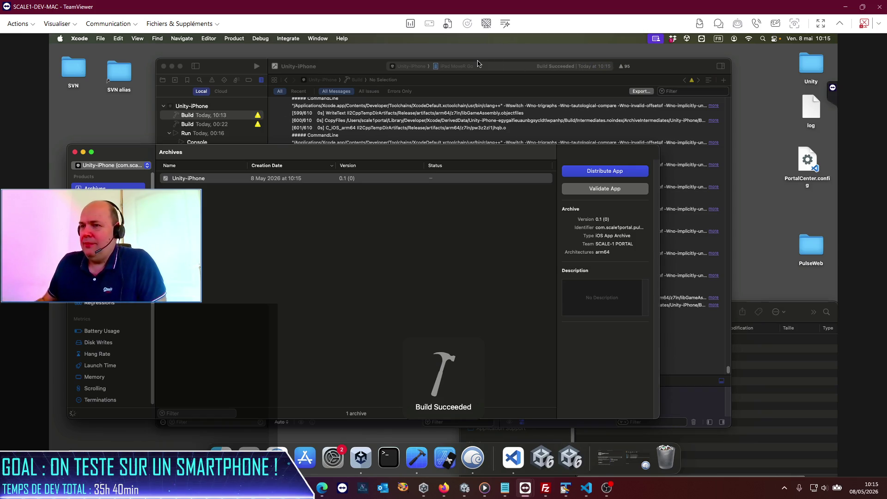
# Step: Distribute the archive as Custom > Release Testing with automatic signing
pyautogui.click(629, 171)
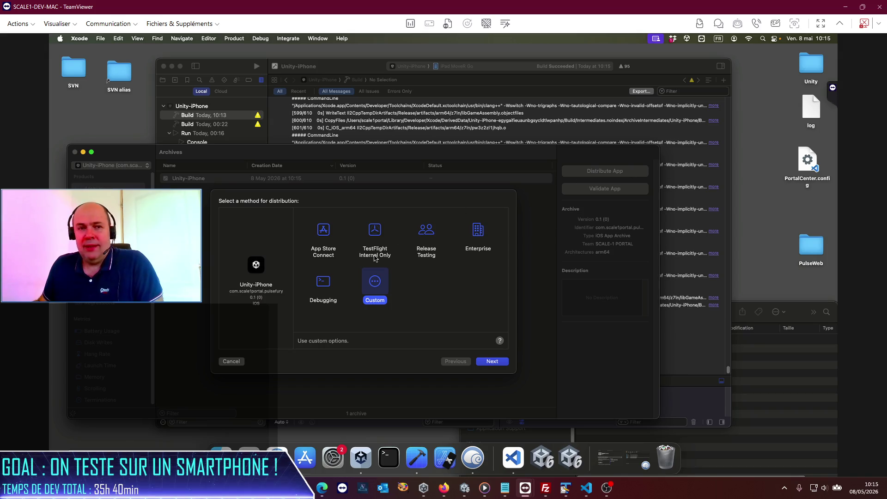
pyautogui.click(487, 363)
pyautogui.click(323, 271)
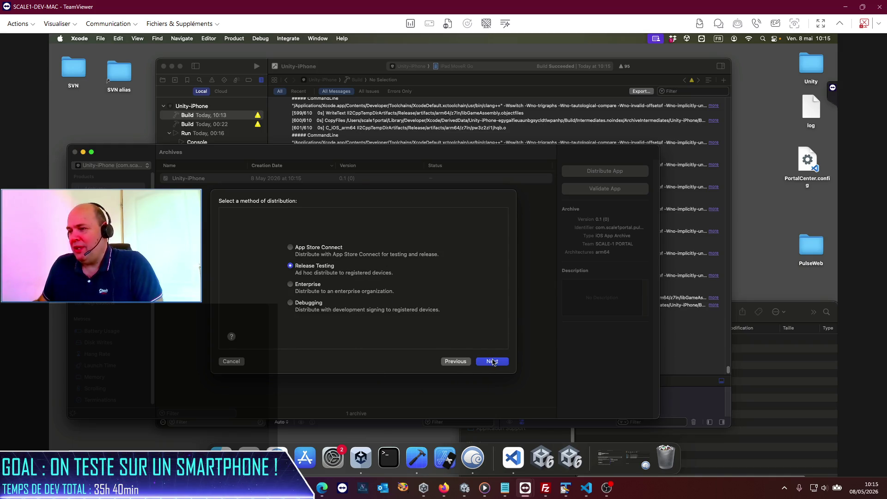
pyautogui.click(491, 361)
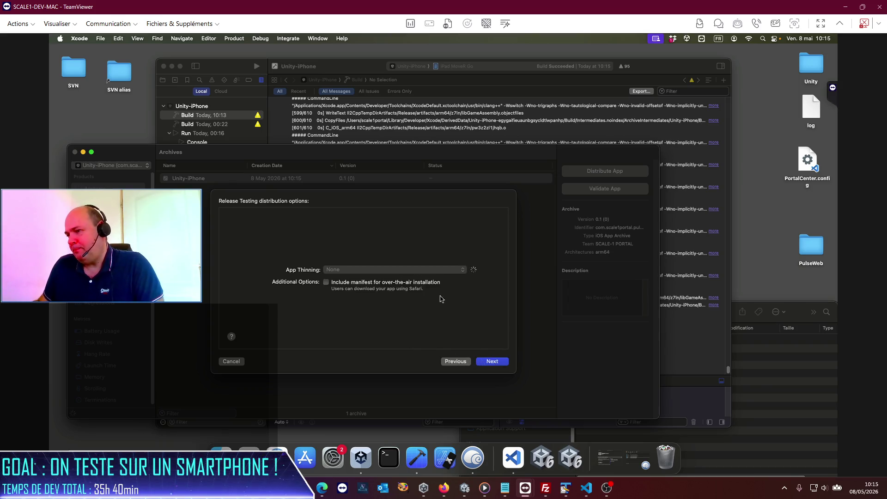
pyautogui.click(498, 364)
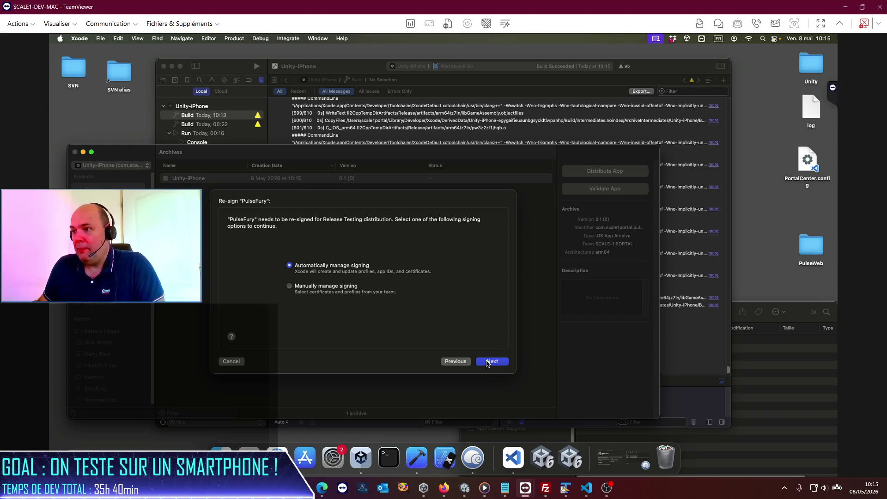
pyautogui.click(487, 363)
pyautogui.click(464, 363)
pyautogui.click(489, 364)
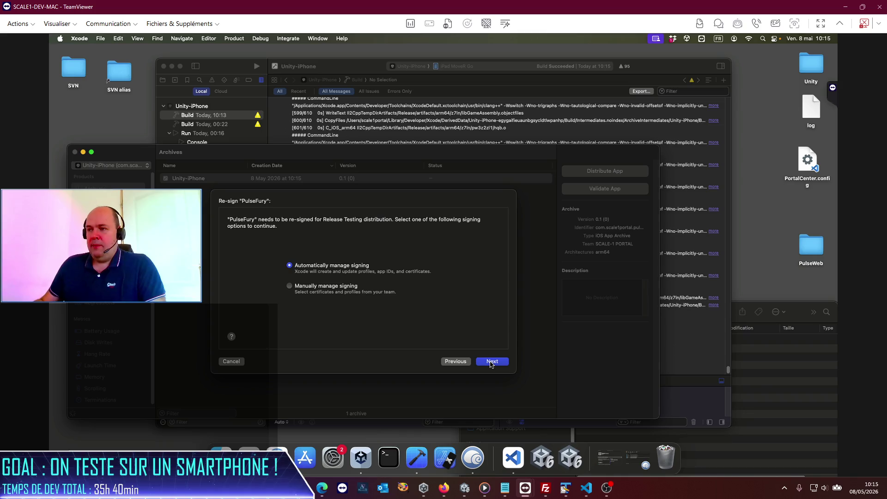
pyautogui.click(490, 363)
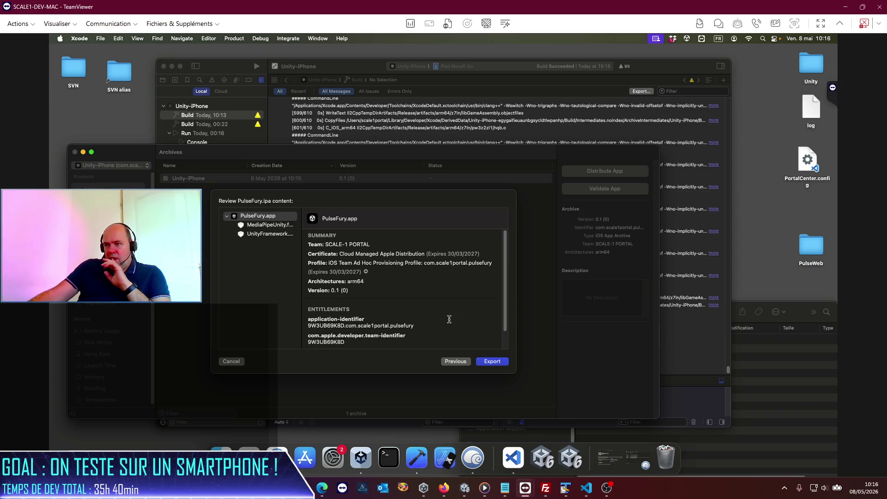
# Step: Export the reviewed app package into the PulseWeb folder and close the Organizer
pyautogui.click(495, 362)
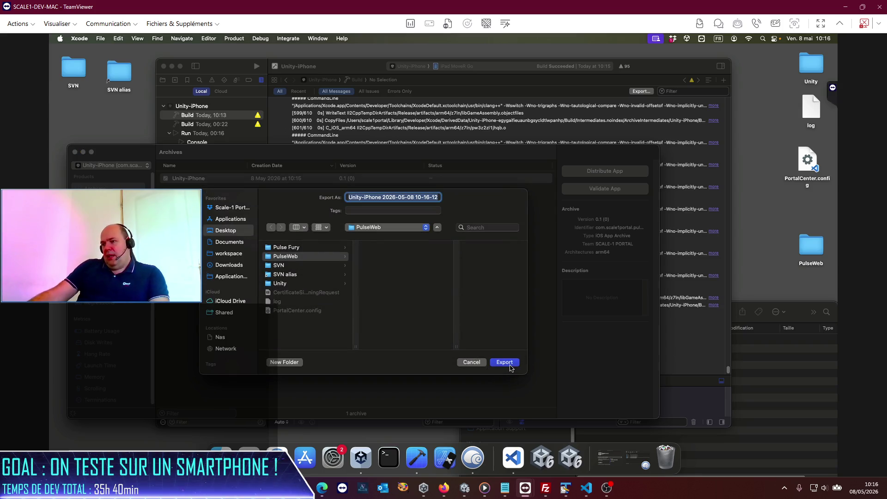
pyautogui.click(510, 365)
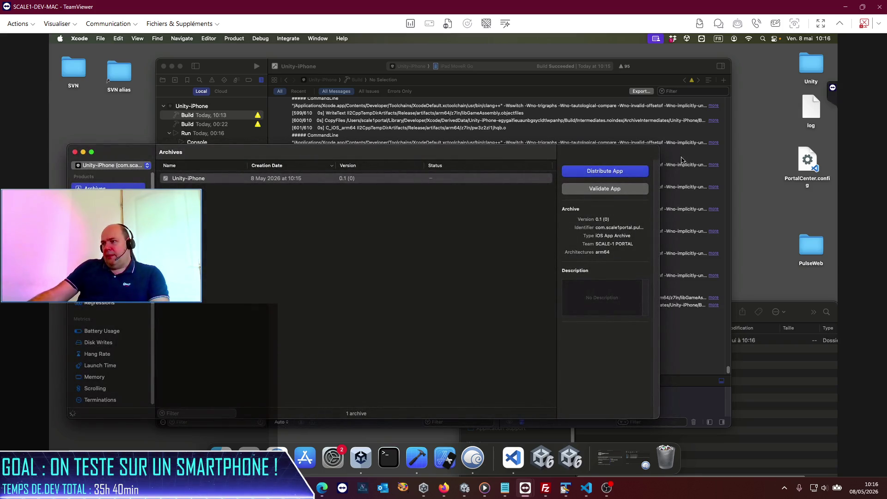
pyautogui.press('super+w')
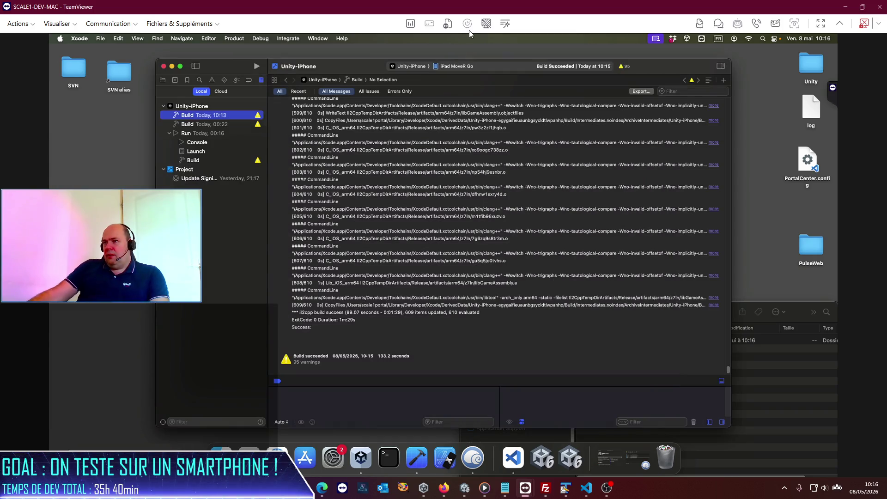
pyautogui.click(448, 23)
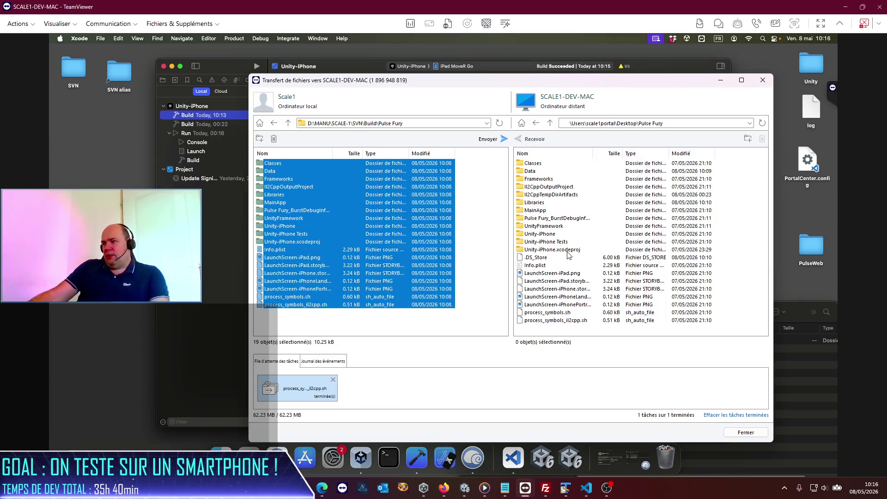
pyautogui.click(550, 123)
pyautogui.click(288, 123)
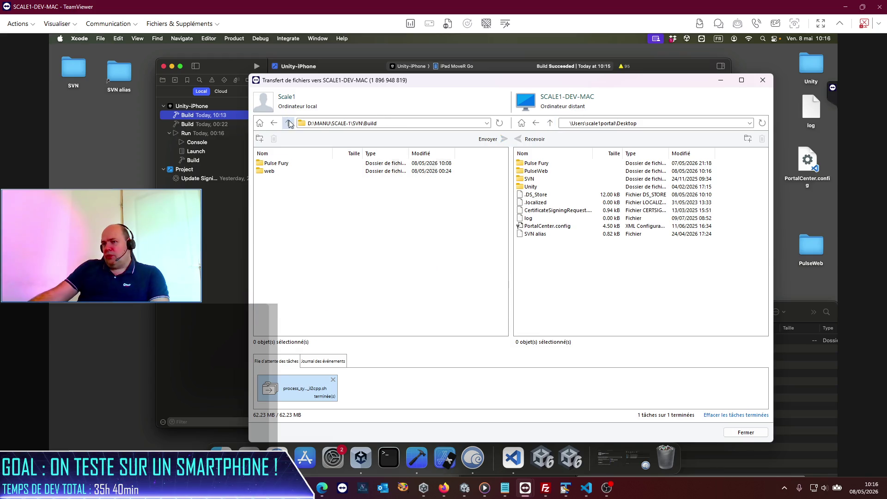
pyautogui.doubleClick(274, 171)
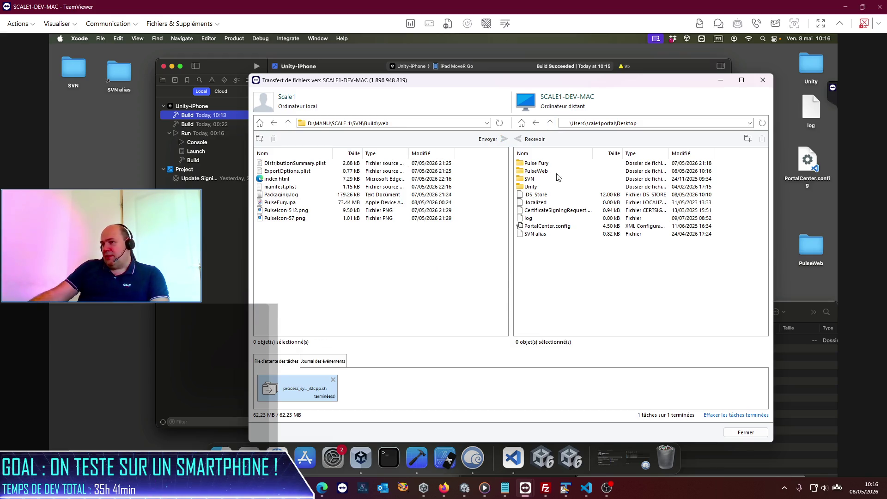
pyautogui.doubleClick(535, 172)
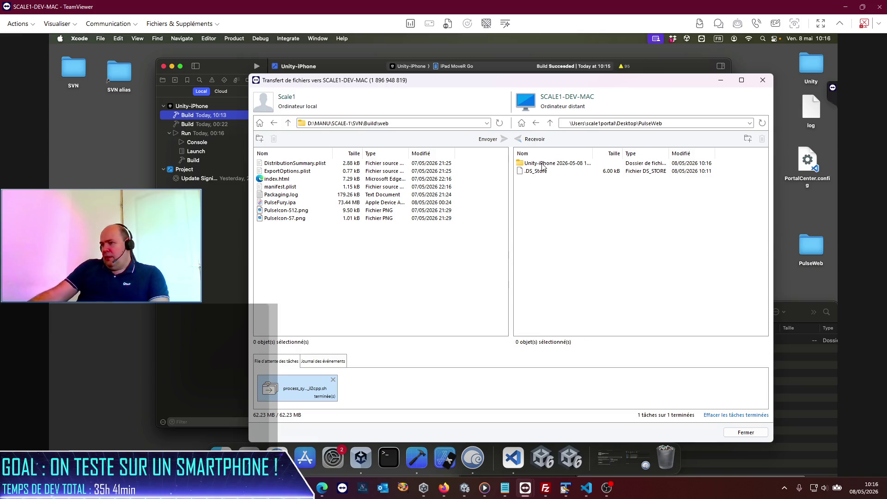
pyautogui.doubleClick(544, 164)
pyautogui.moveTo(547, 188)
pyautogui.mouseDown()
pyautogui.moveTo(406, 262)
pyautogui.moveTo(347, 266)
pyautogui.mouseUp()
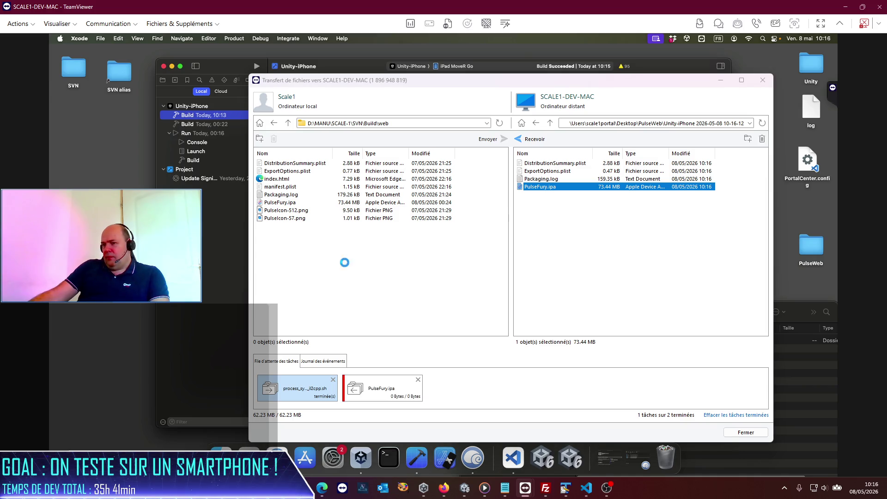
pyautogui.press('Return')
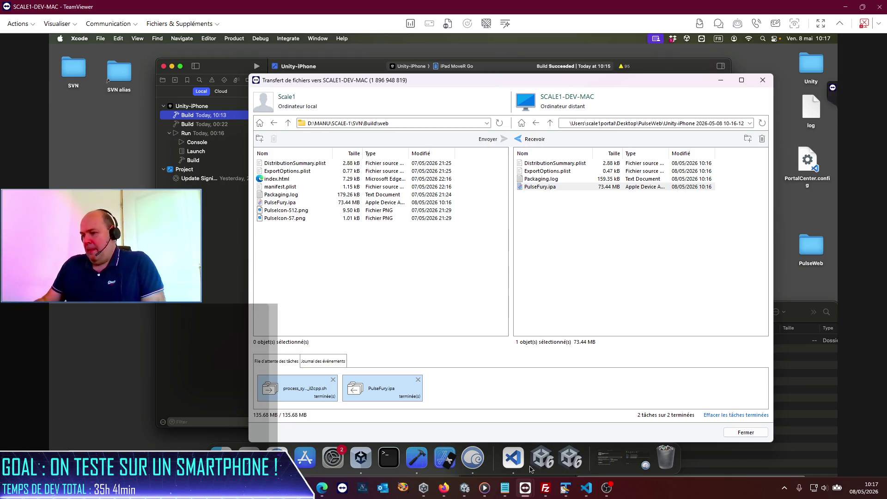
# Step: Refresh FileZilla's local list and upload PulseFury.ipa to /voxel/pulse, replacing the old copy
pyautogui.moveTo(545, 488)
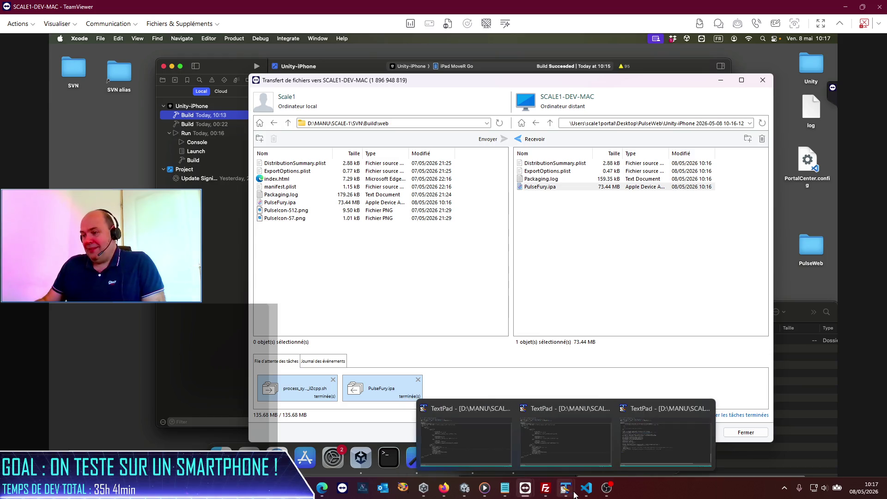
pyautogui.click(444, 439)
pyautogui.rightClick(46, 327)
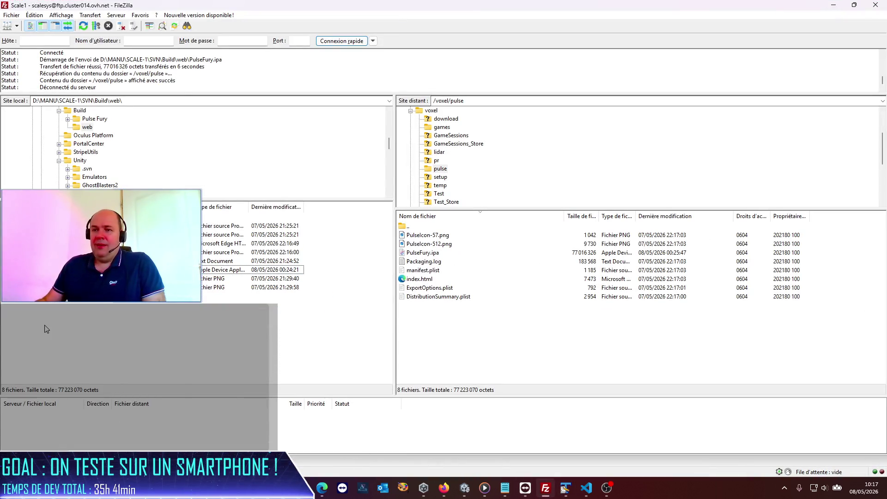
pyautogui.click(74, 400)
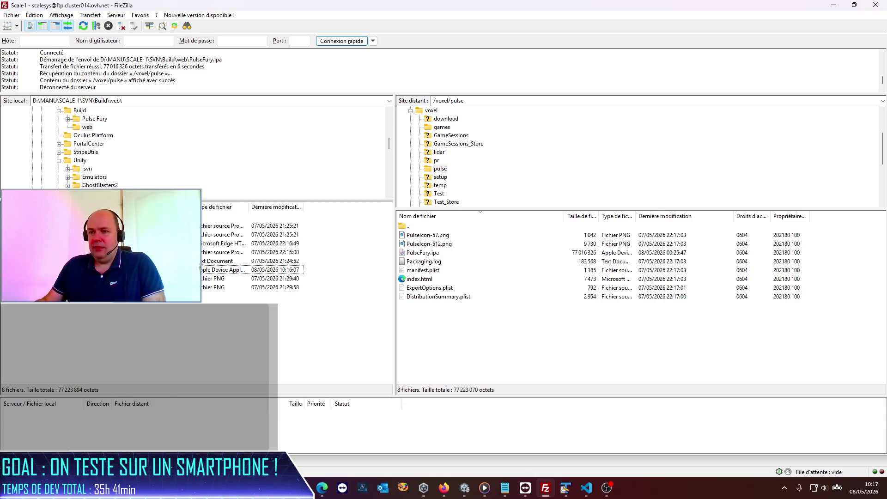
pyautogui.click(224, 269)
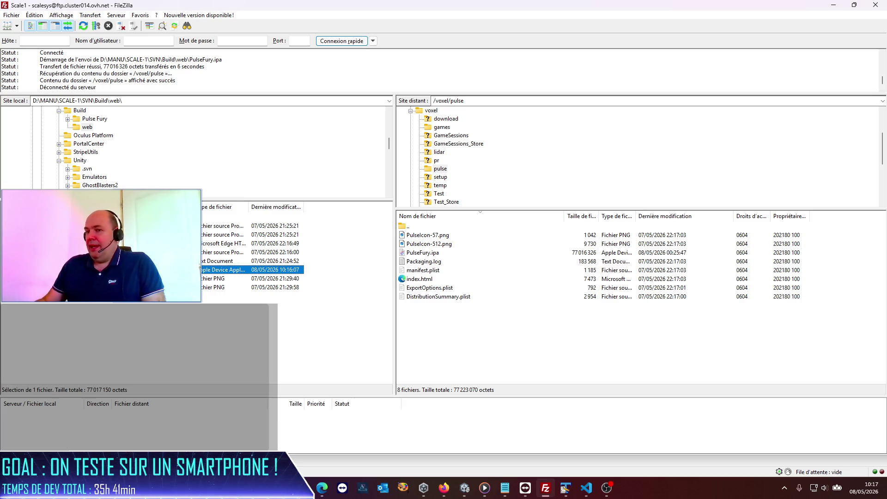
pyautogui.moveTo(224, 270)
pyautogui.mouseDown()
pyautogui.moveTo(472, 363)
pyautogui.moveTo(492, 347)
pyautogui.mouseUp()
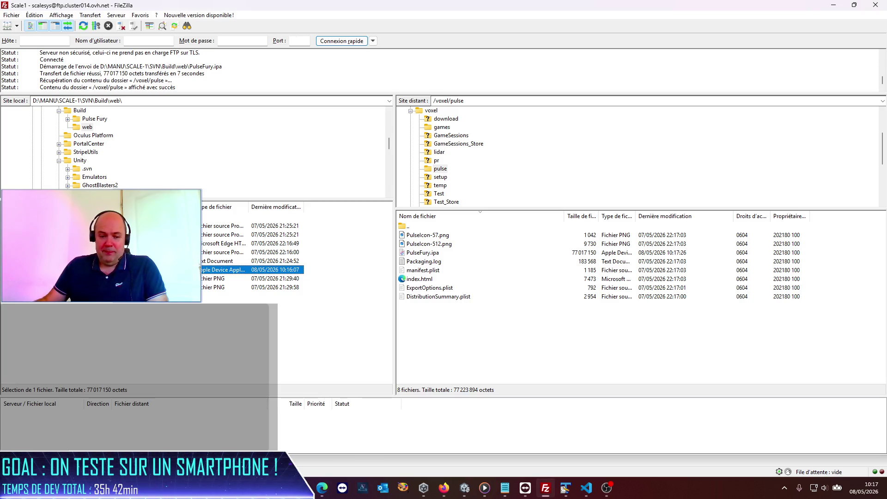
pyautogui.hotkey('alt', 'Tab')
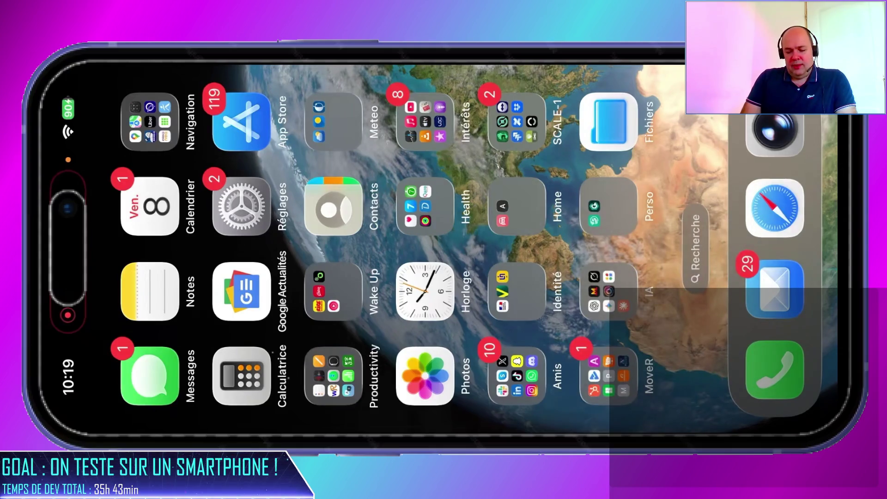
# Step: Scroll through the PulseFury install page's version details and install instructions
pyautogui.scroll(4, 448, 250)
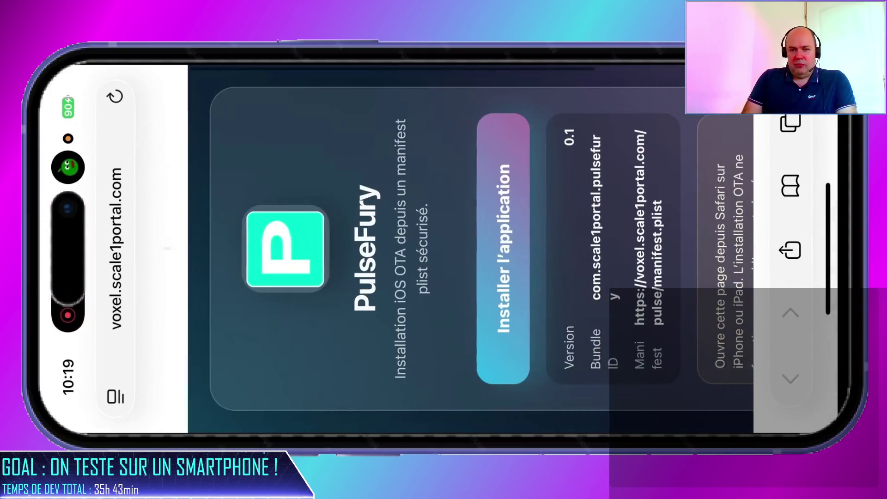
pyautogui.scroll(-3, 448, 249)
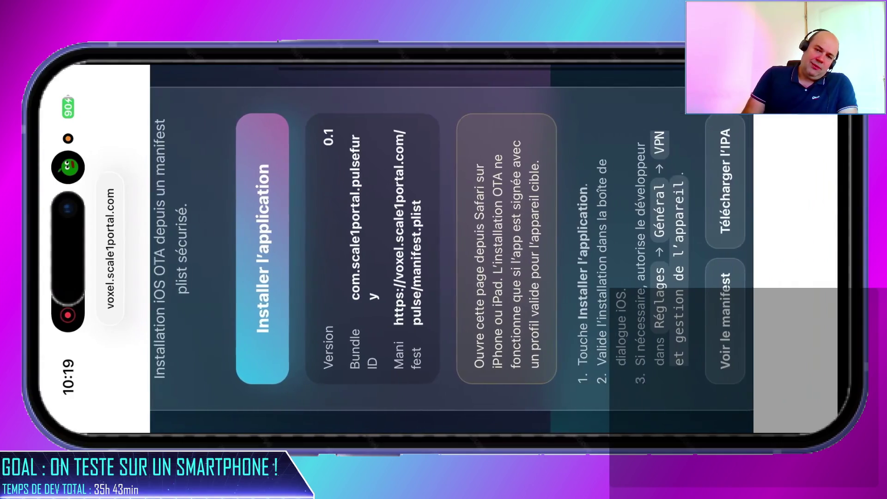
pyautogui.scroll(3, 448, 249)
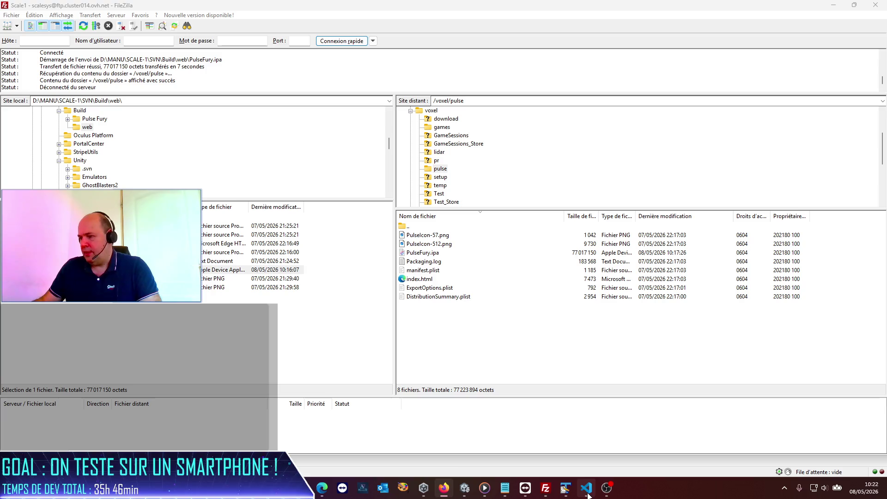
# Step: Submit thumbs-up feedback tagged 'Good code / output quality' on Codex's StreamingAssets fix
pyautogui.click(587, 492)
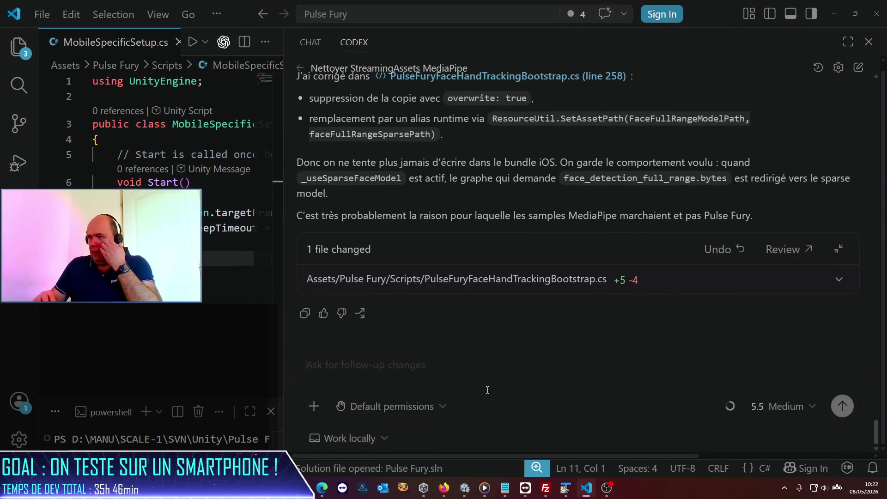
pyautogui.click(323, 314)
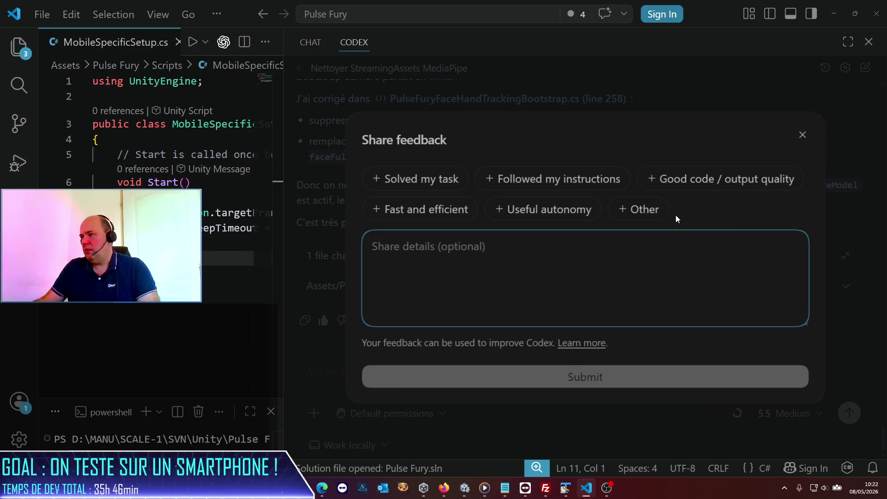
pyautogui.click(693, 179)
pyautogui.click(574, 375)
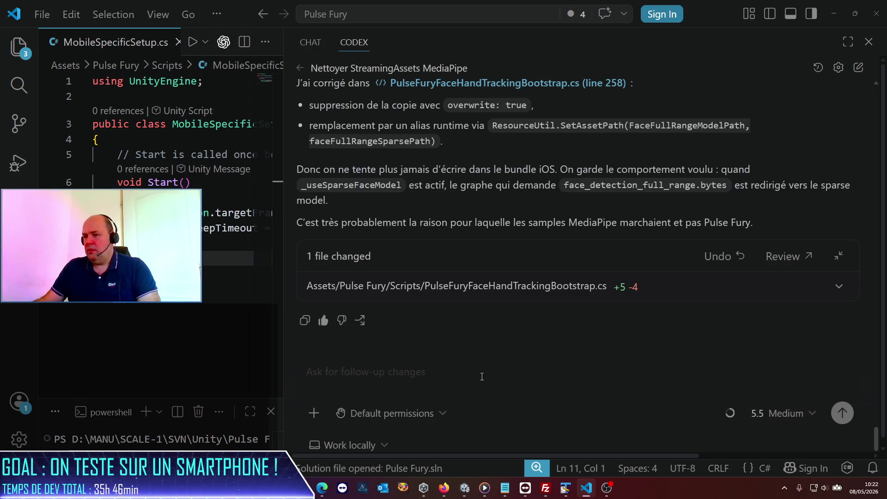
pyautogui.click(791, 414)
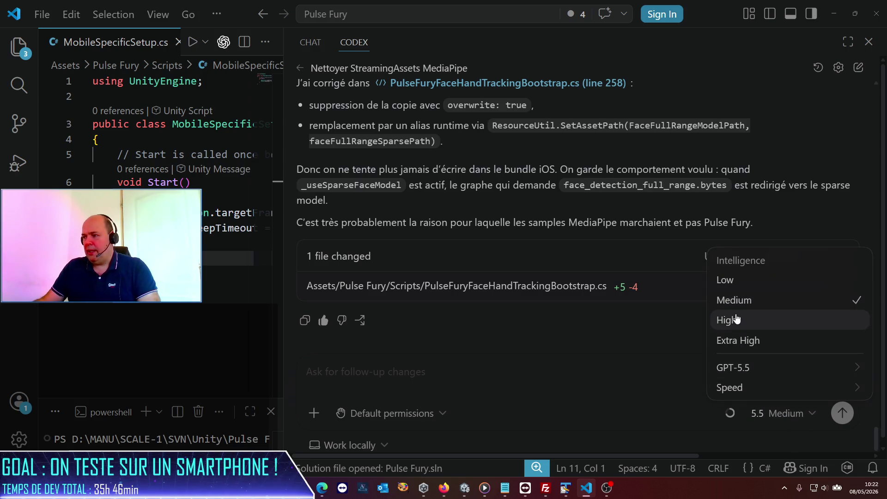
# Step: Set Codex to High and begin the prompt about orientation issues, replacing 'vue' with 'captation'
pyautogui.click(802, 319)
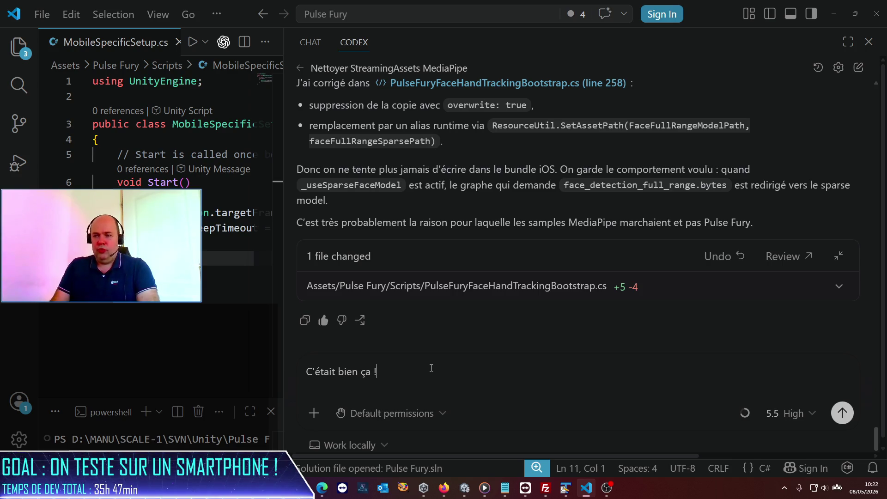
pyautogui.click(429, 364)
pyautogui.write("C'était bien ça !")
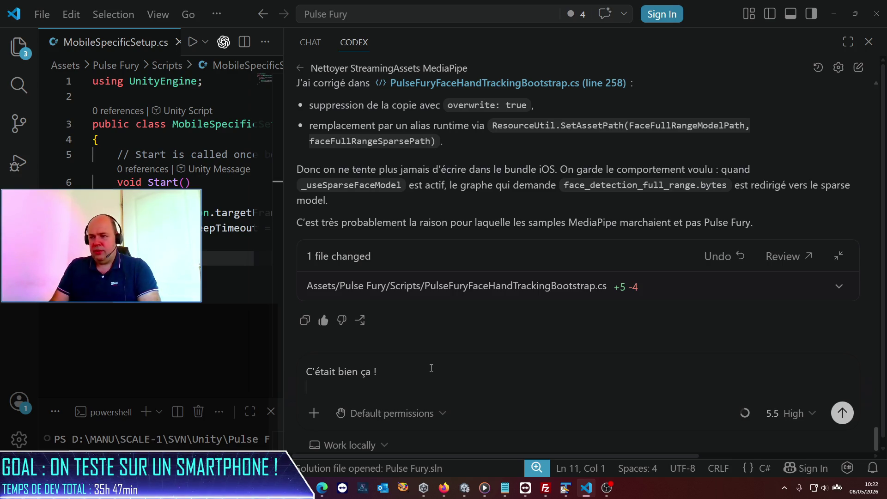
pyautogui.write('ça tourne ')
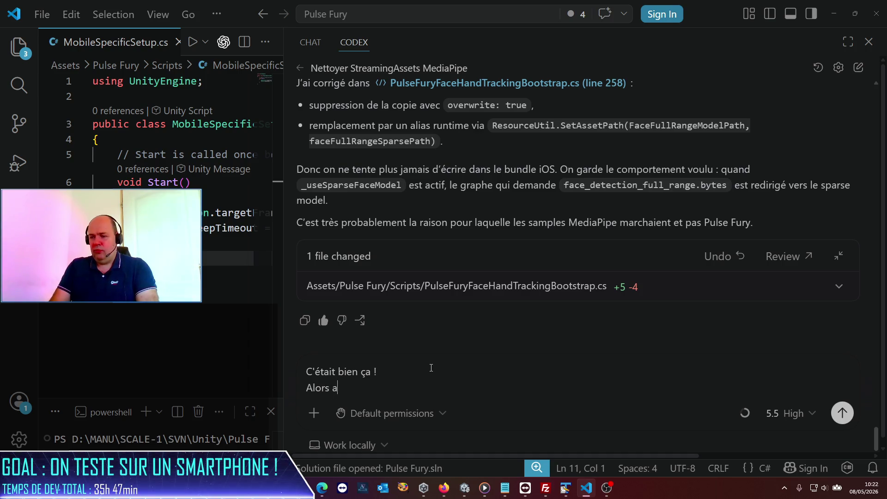
pyautogui.write('déso')
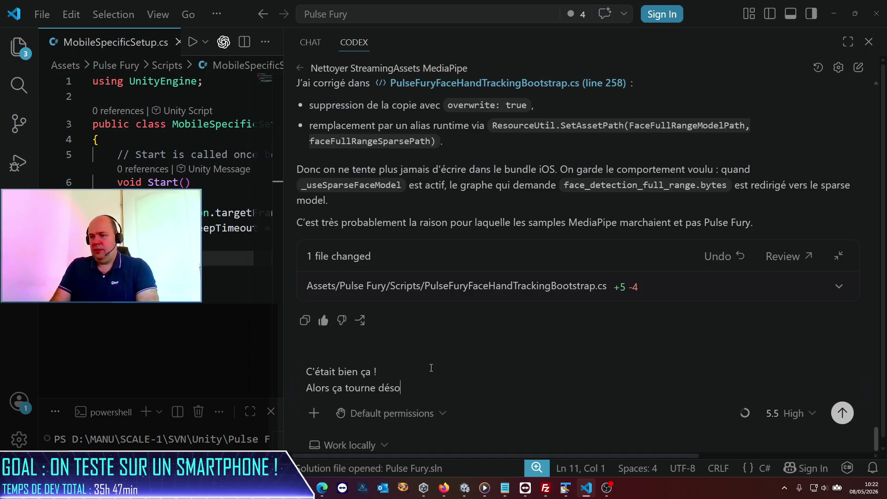
pyautogui.write('rmais sur le ')
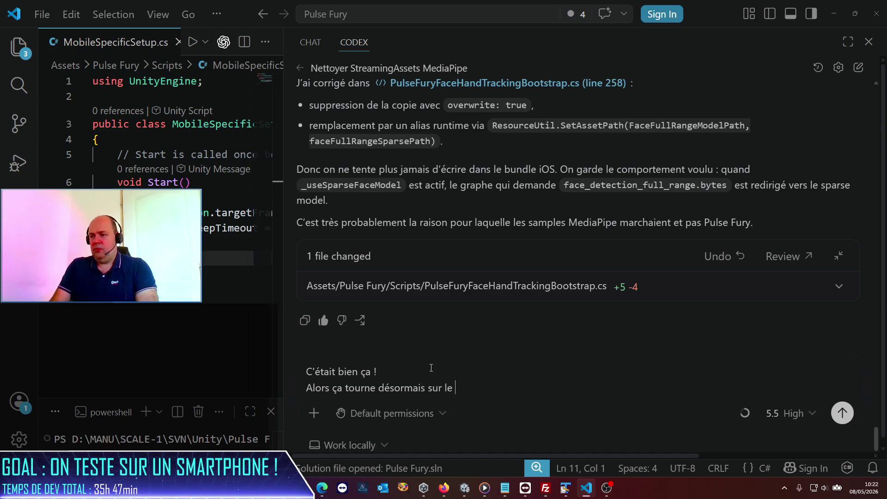
pyautogui.write('device, mais on a')
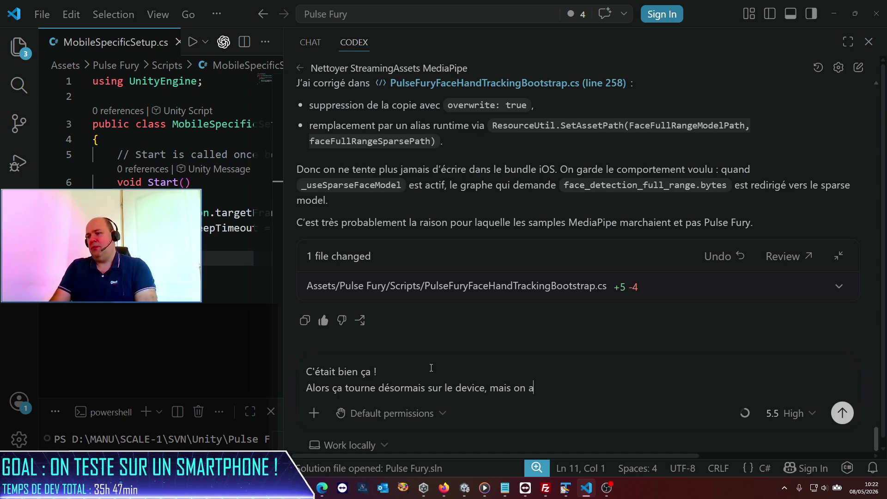
pyautogui.write(' des soucis')
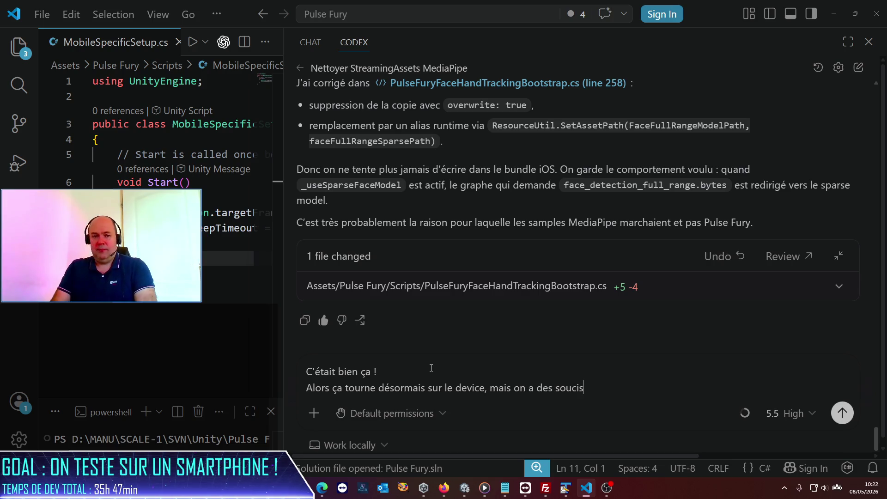
pyautogui.write(' à régle')
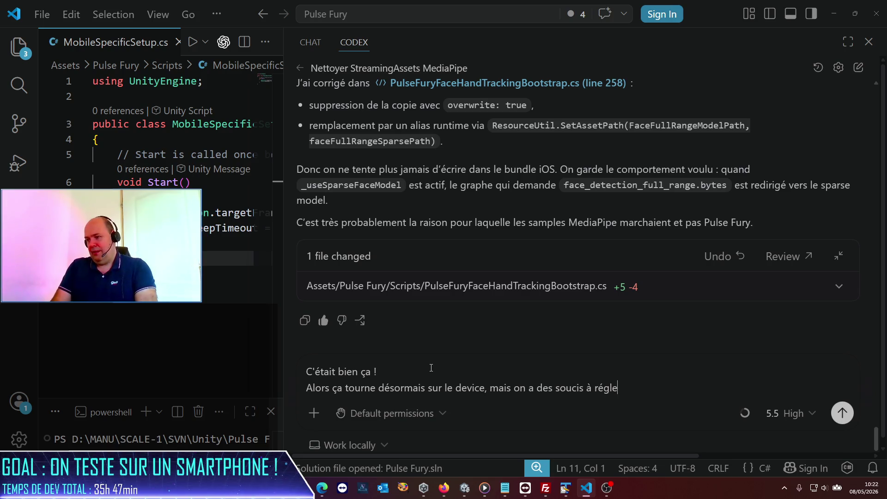
pyautogui.write("r concernant l'ori")
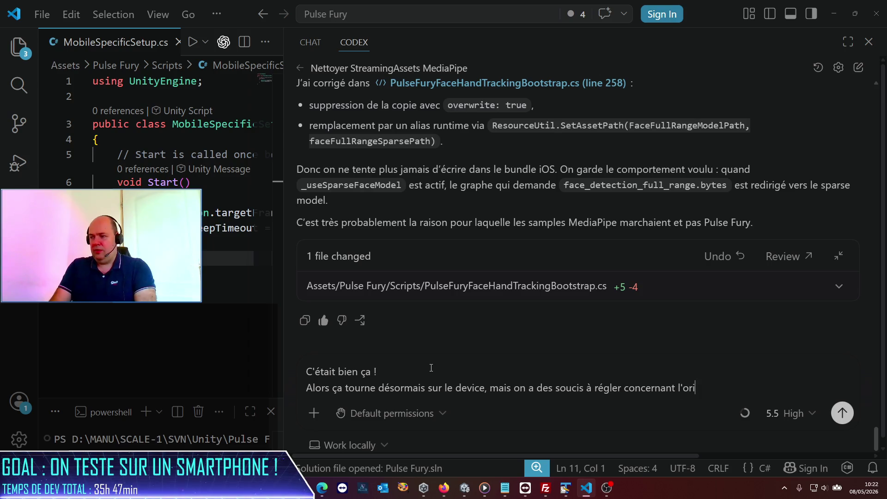
pyautogui.write('entation du télép')
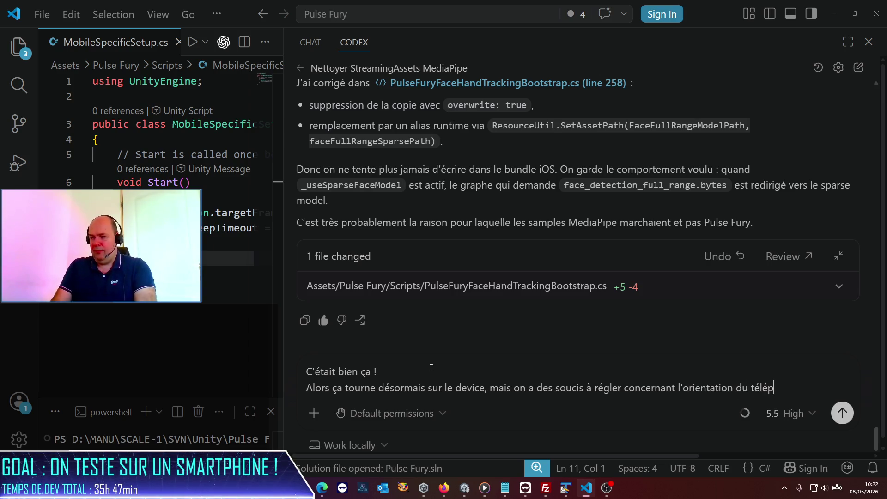
pyautogui.write('hone et a ')
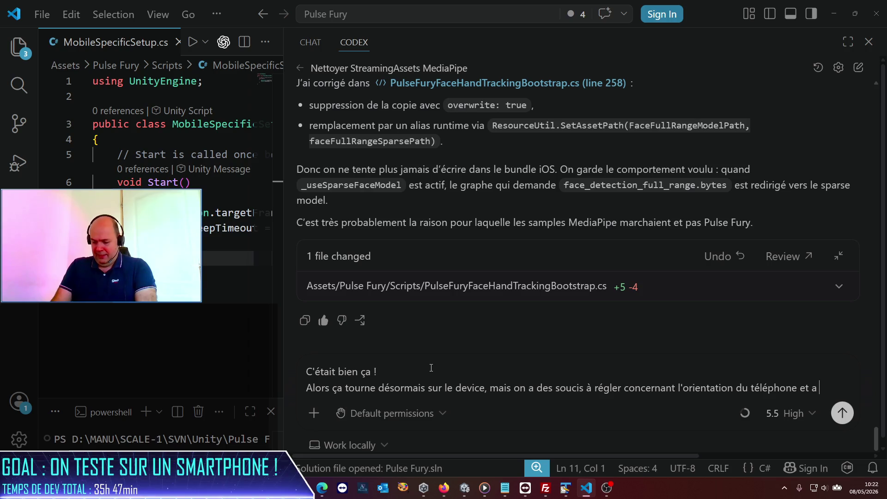
pyautogui.write('la manière ')
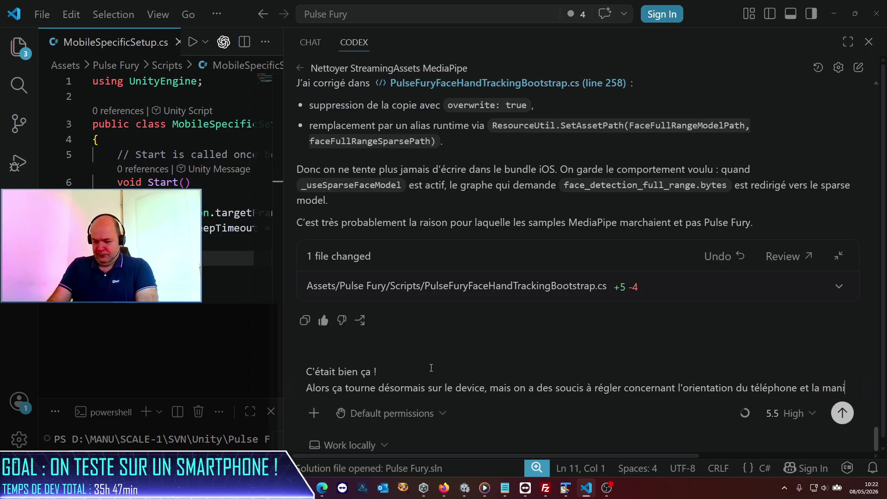
pyautogui.write('d')
pyautogui.write('on')
pyautogui.write('t la ')
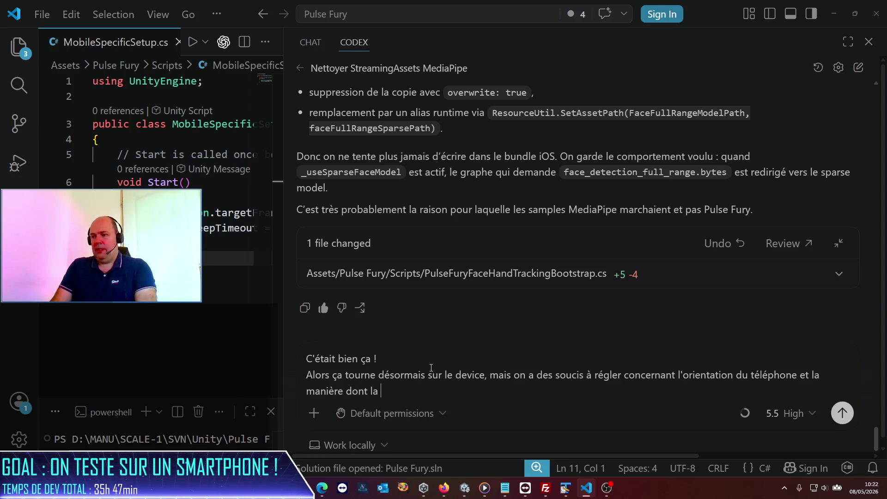
pyautogui.write('vue camera ')
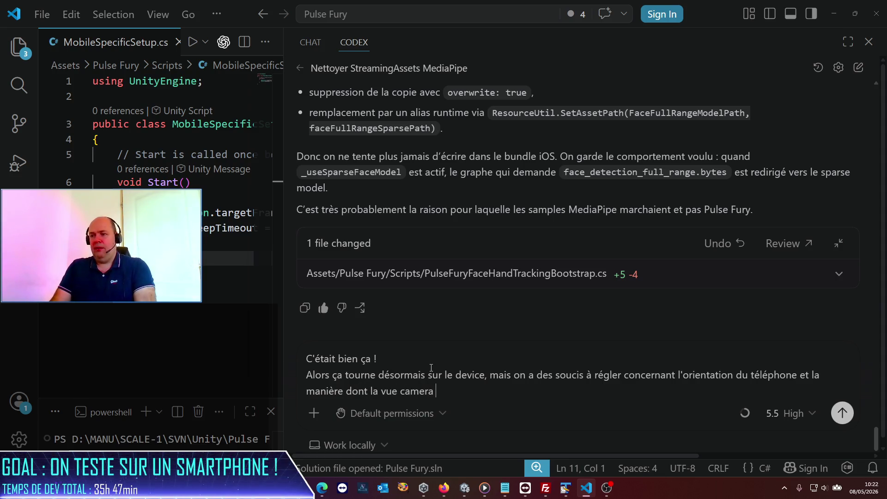
pyautogui.write('est gé')
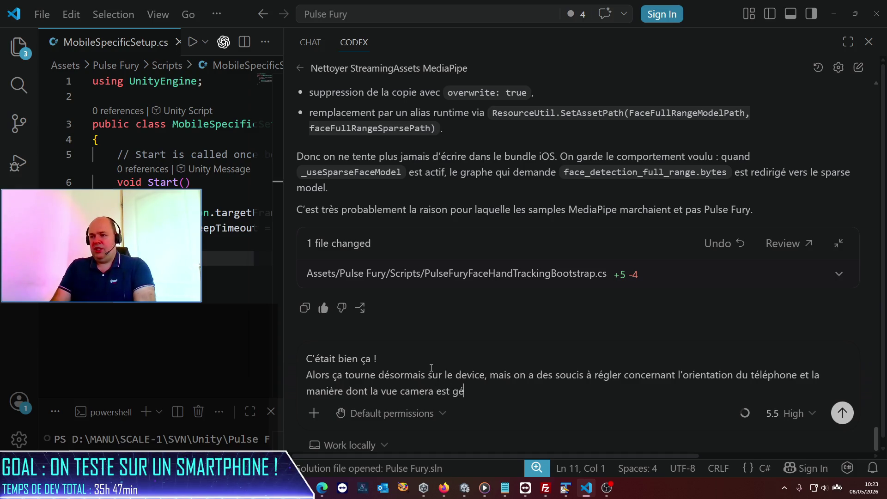
pyautogui.write('rée.')
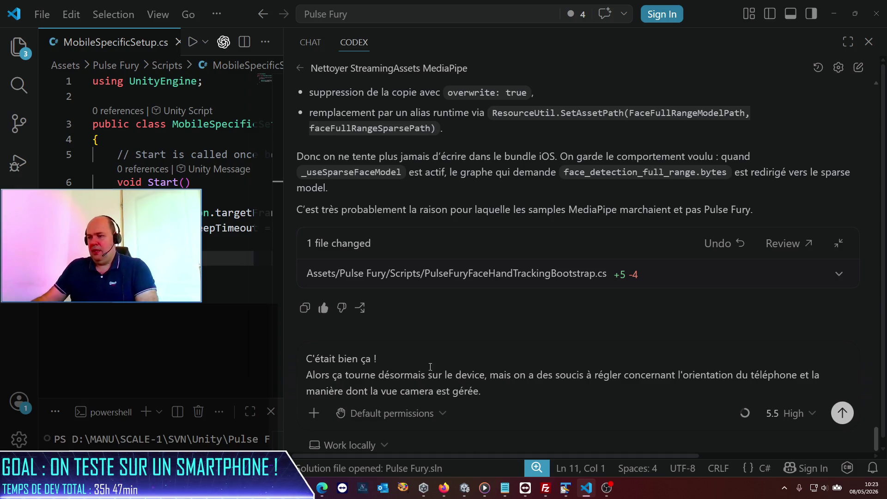
pyautogui.doubleClick(391, 391)
pyautogui.write('captation')
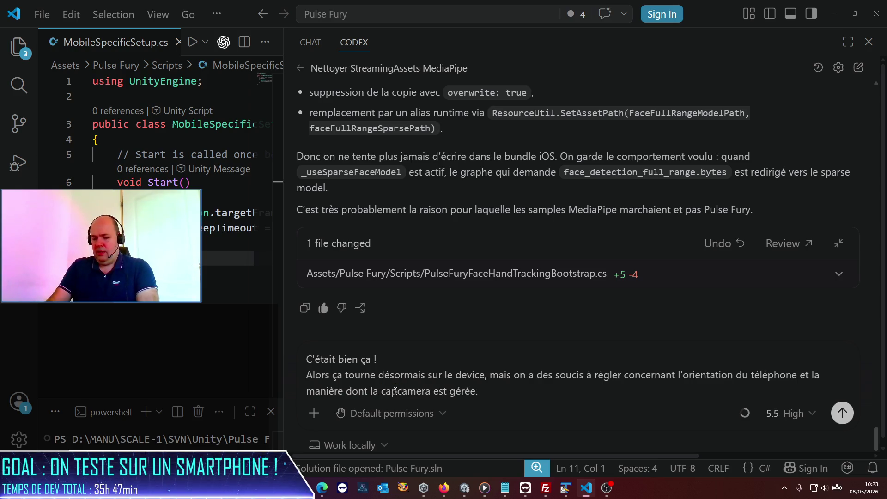
pyautogui.press('End')
# Step: Explain that ImageSource needs a camera orientation parameter missing in Unity Editor tests
pyautogui.write('Je cor')
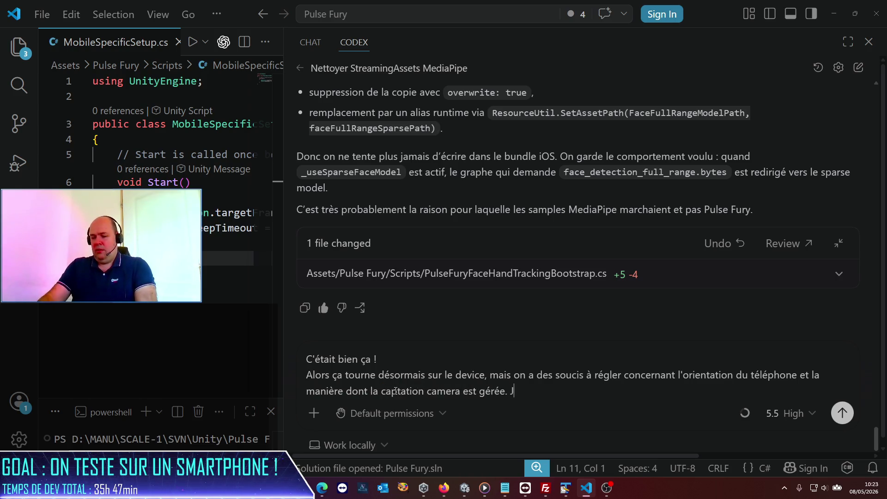
pyautogui.press('BackSpace')
pyautogui.press('BackSpace')
pyautogui.write("rois que l''l")
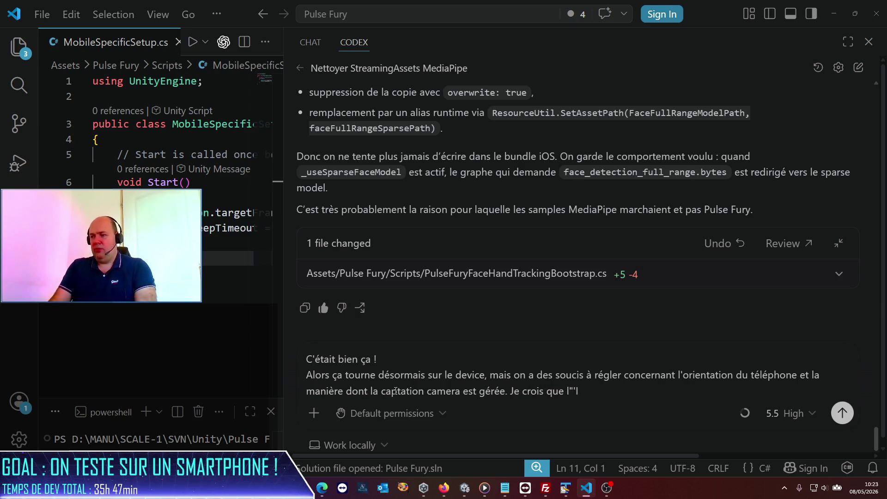
pyautogui.press('BackSpace')
pyautogui.write('ImageSource ')
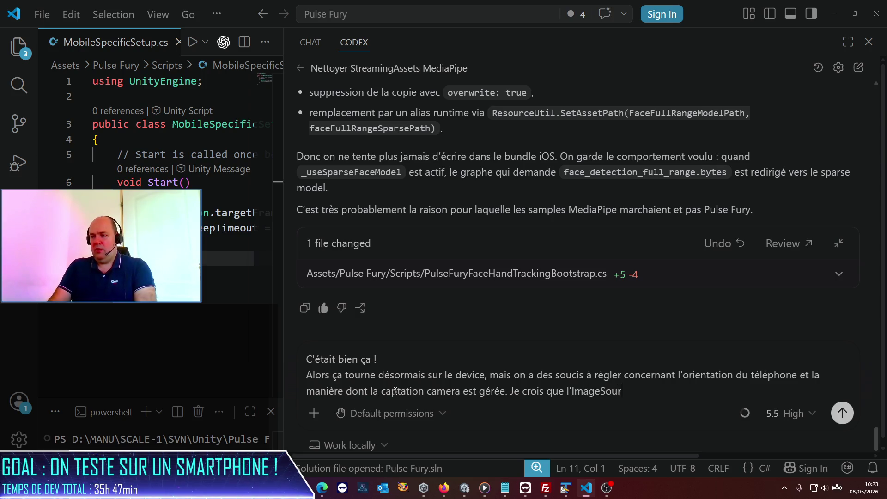
pyautogui.write('éc')
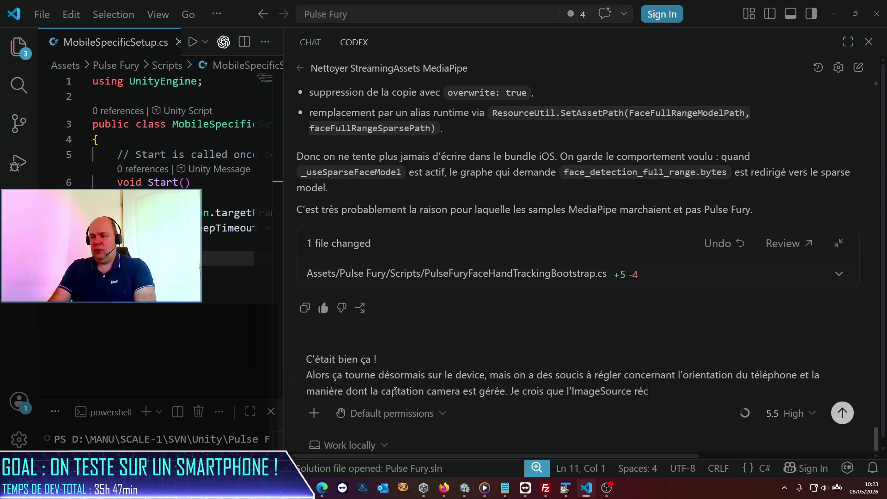
pyautogui.write('upère un paramet')
pyautogui.press('BackSpace')
pyautogui.press('BackSpace')
pyautogui.write('èt')
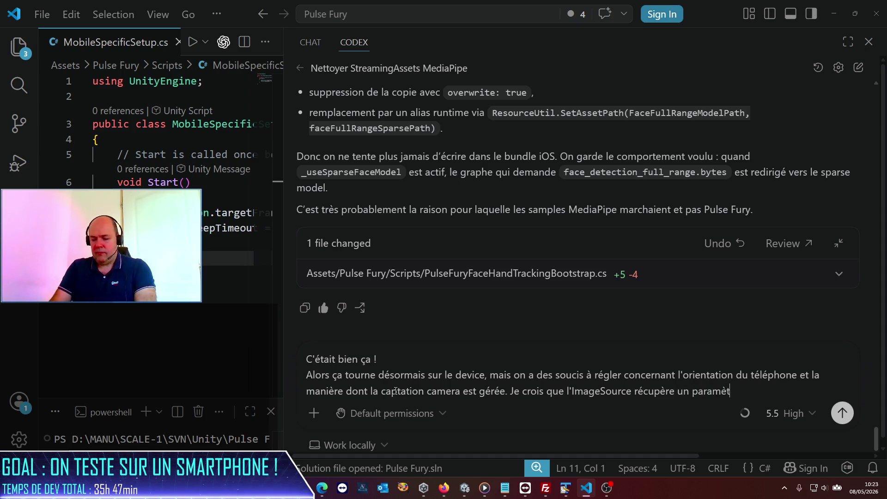
pyautogui.write("re d'orientatio")
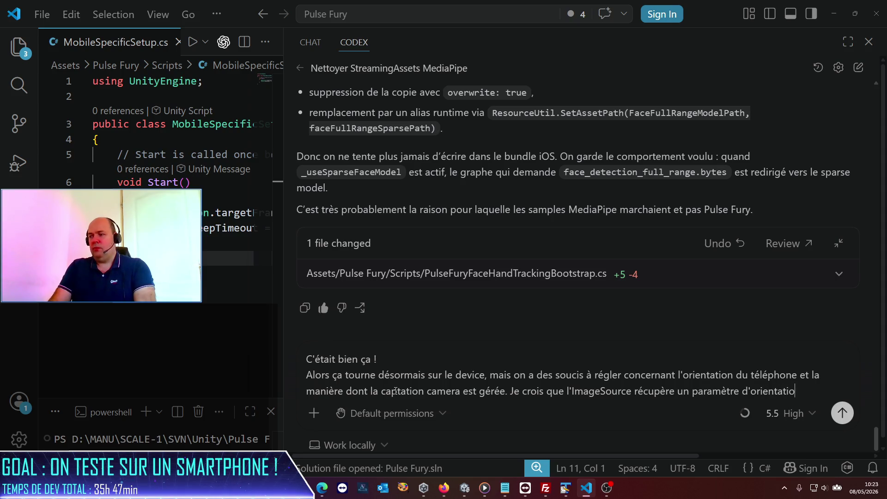
pyautogui.write('n d')
pyautogui.write('e la caméra')
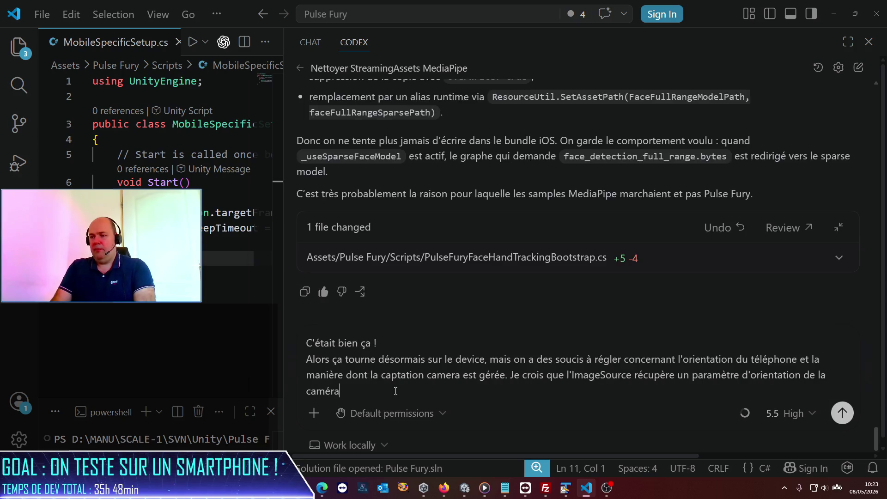
pyautogui.write(', ce dont nou sne')
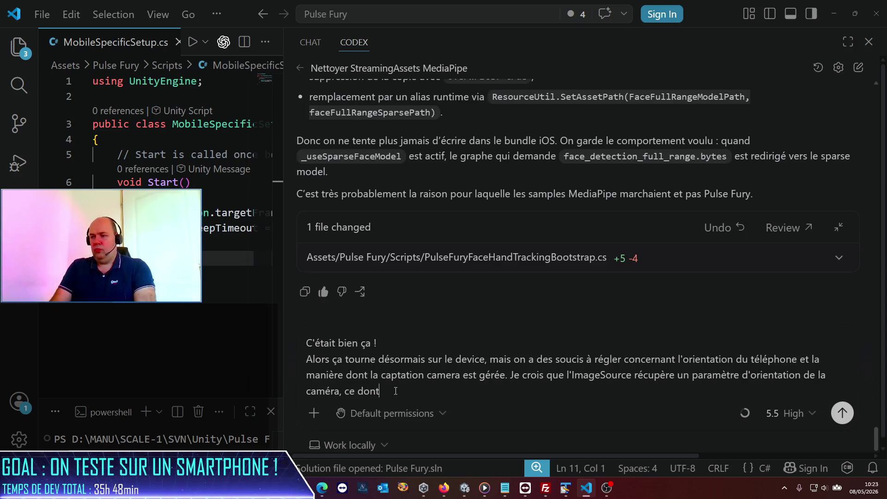
pyautogui.press('BackSpace')
pyautogui.press('BackSpace')
pyautogui.press('BackSpace')
pyautogui.write('e disposons pas dans les tests Unity Ef')
pyautogui.press('BackSpace')
pyautogui.write('ditor. Du coup, je constate les d')
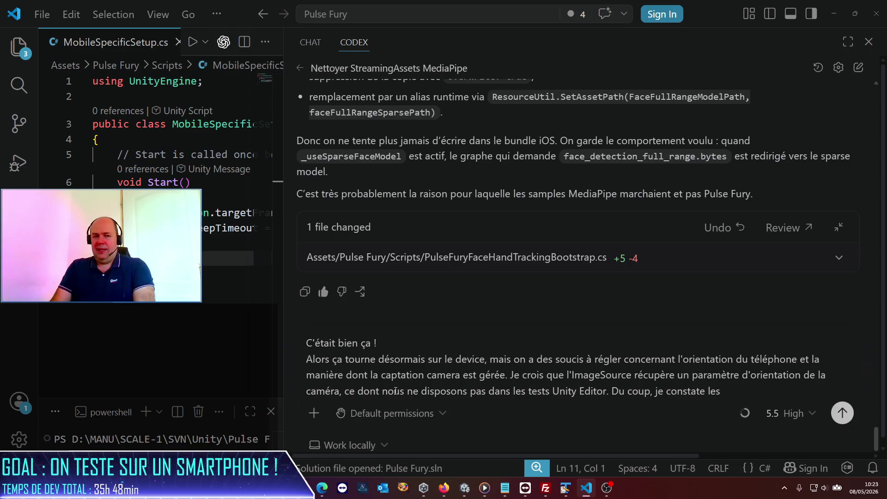
pyautogui.write('ysfonction')
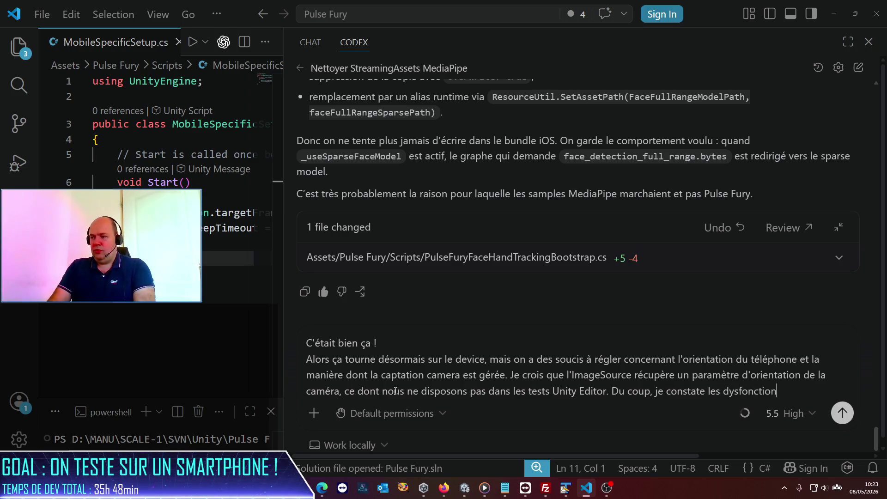
pyautogui.write('nements suivants:')
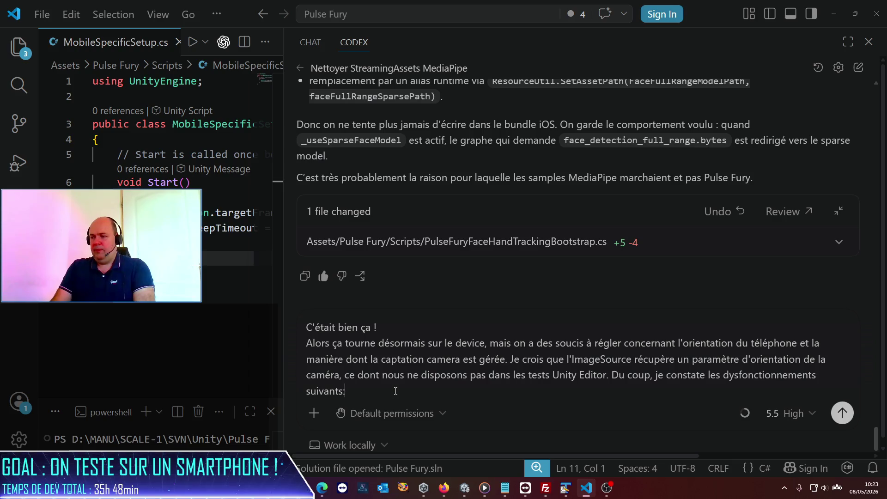
# Step: Start the numbered bug list with '1. Lorsque mon smartphone est en position Landscape Right ?'
pyautogui.hotkey('shift', 'Return')
pyautogui.hotkey('shift', 'Return')
pyautogui.write('1. Lorsd')
pyautogui.press('BackSpace')
pyautogui.write('que mon smartphone est en position Landscape RighT ')
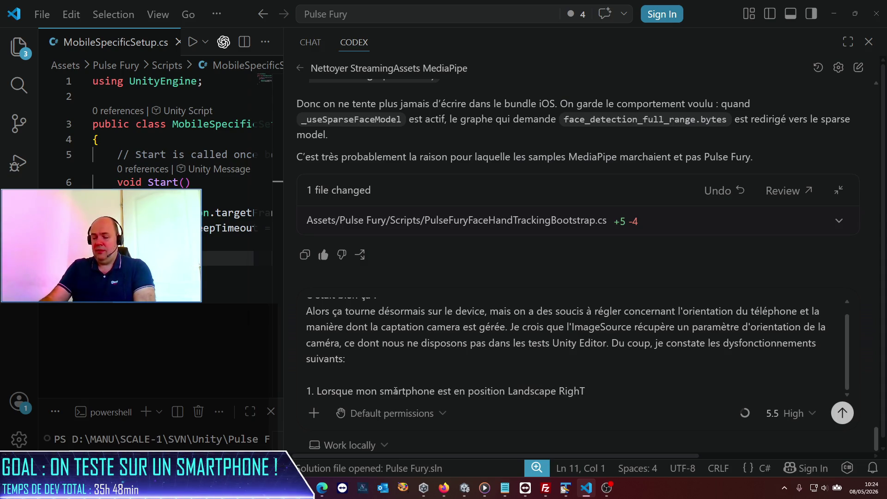
pyautogui.write('?')
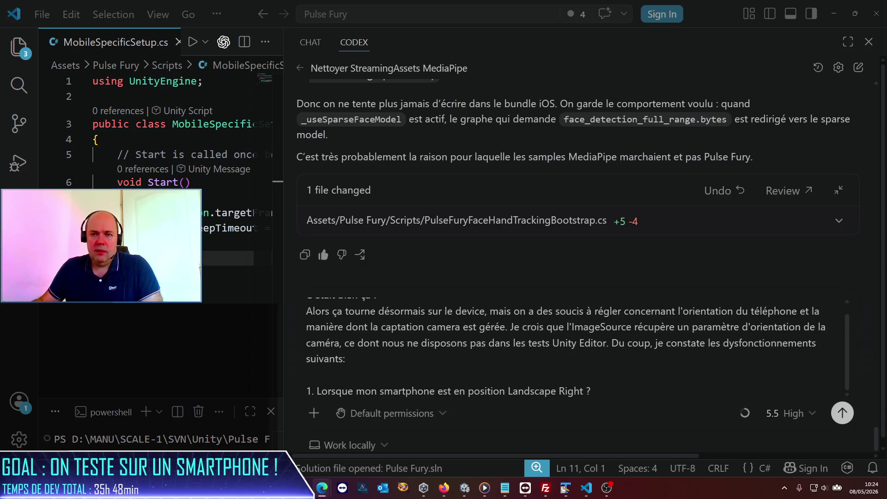
pyautogui.hotkey('alt', 'Tab')
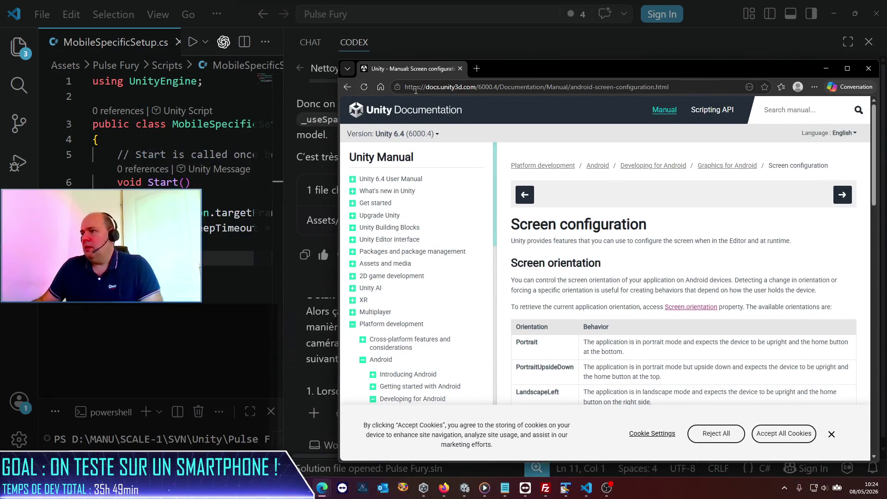
# Step: Read the LandscapeRight entry in the Screen orientation table of the maximized manual, then minimize Edge
pyautogui.doubleClick(536, 76)
pyautogui.scroll(-2, 392, 286)
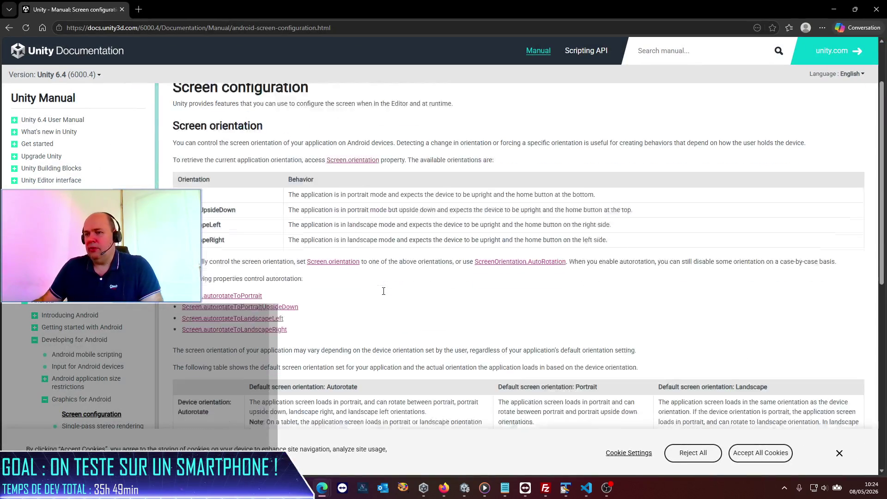
pyautogui.moveTo(312, 225); pyautogui.dragTo(503, 228)
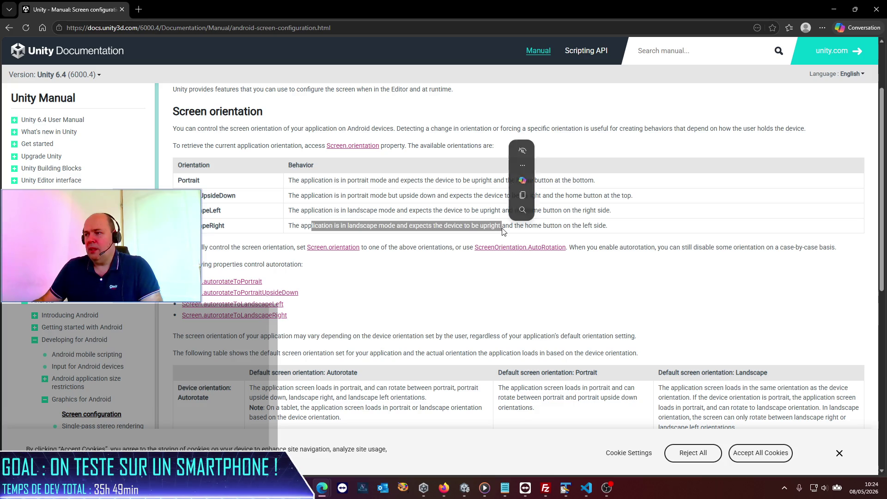
pyautogui.click(545, 226)
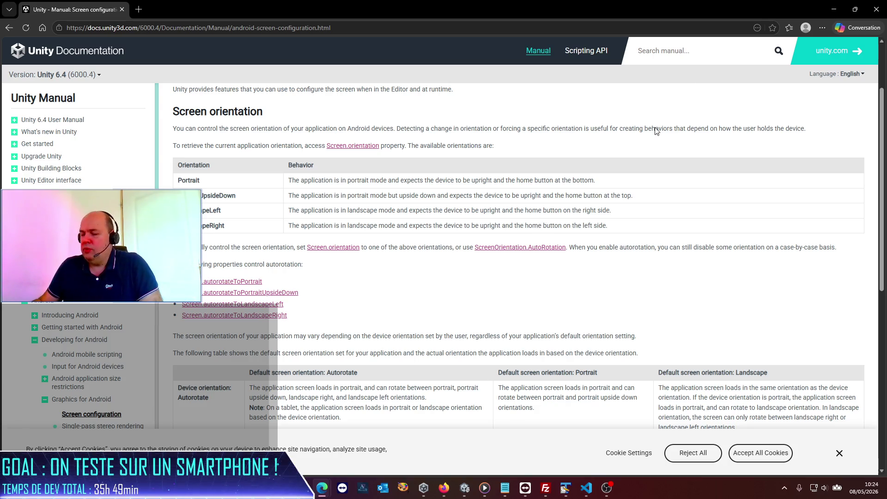
pyautogui.click(834, 9)
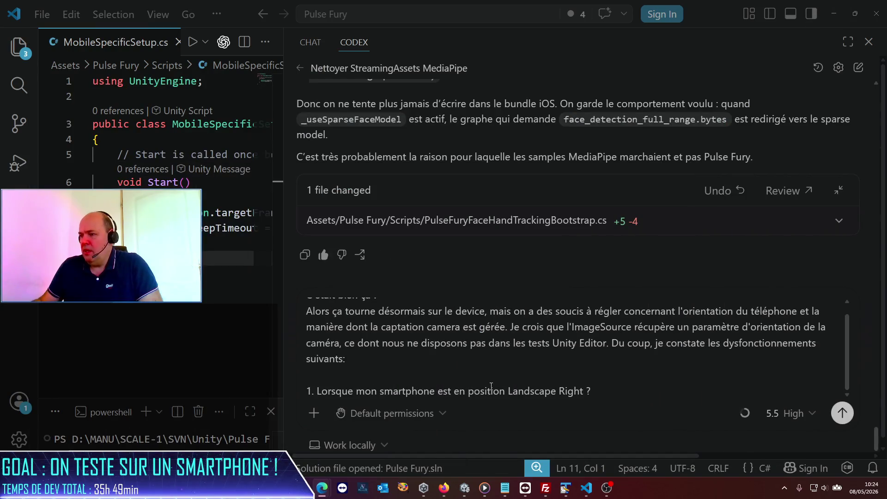
# Step: Change bug 1 to Landscape Left: hands' Y inverted, head rising when moving left before the camera
pyautogui.doubleClick(571, 391)
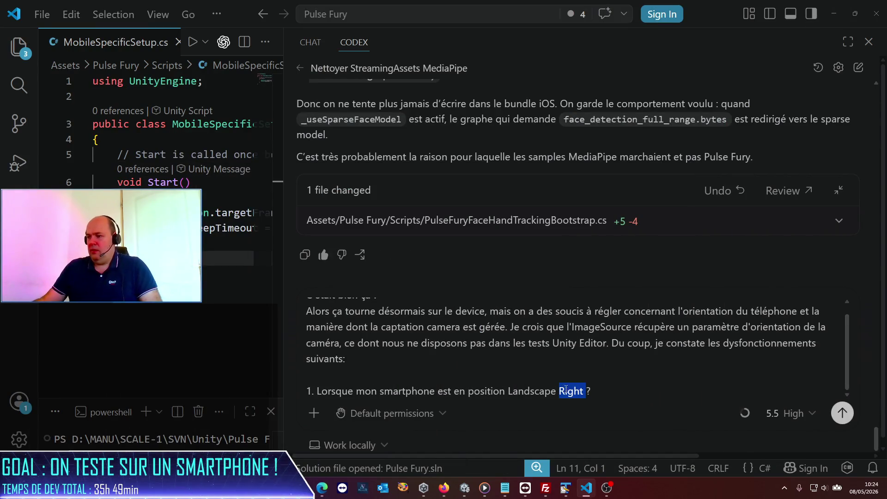
pyautogui.write('Left')
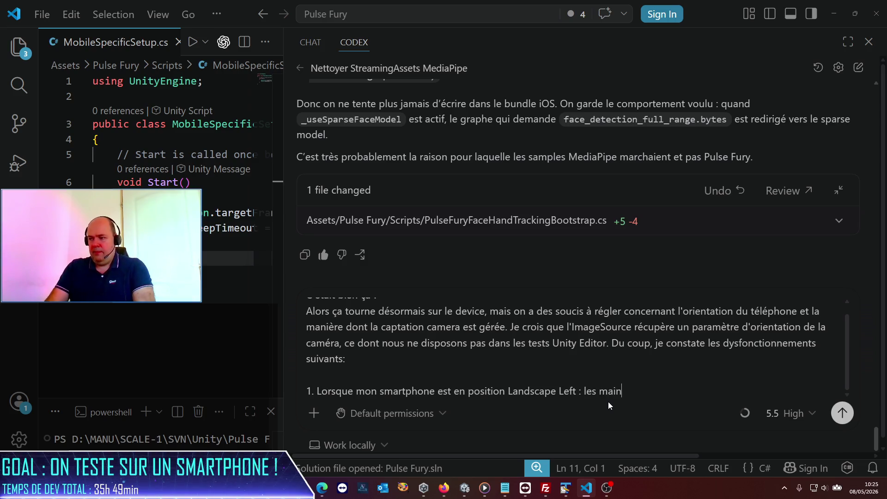
pyautogui.write('s ont u')
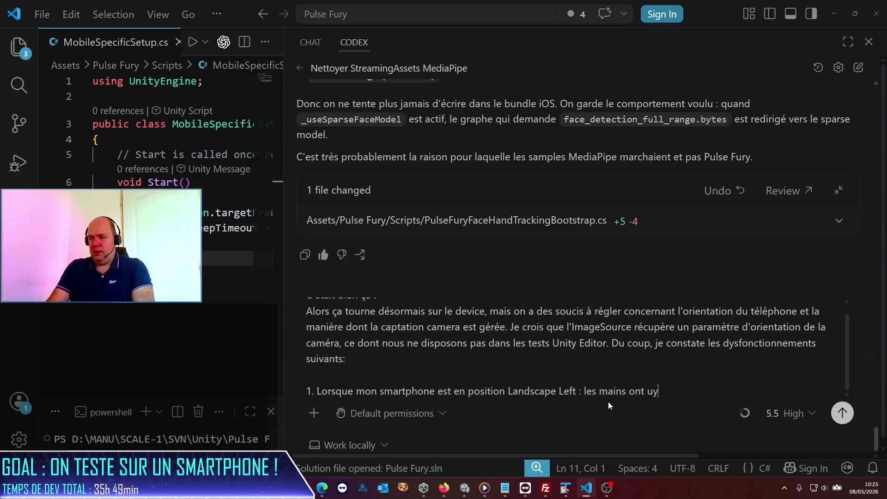
pyautogui.write('n Y inversé')
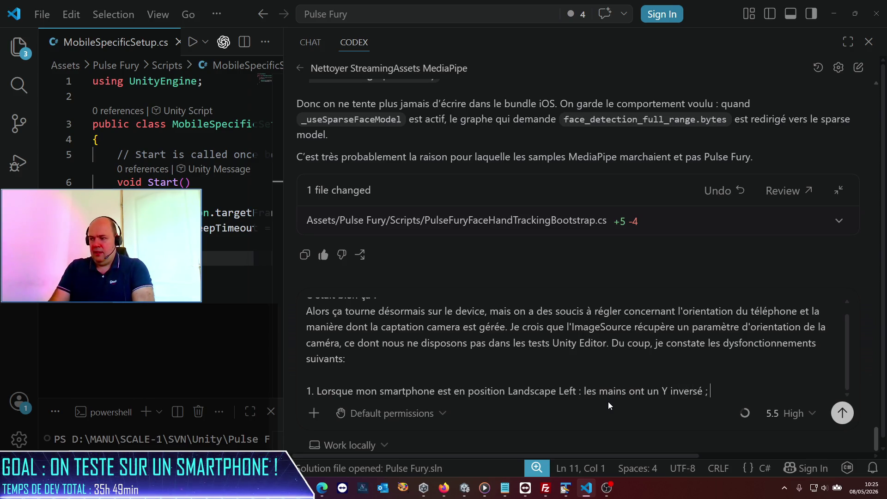
pyautogui.write(' et la tête')
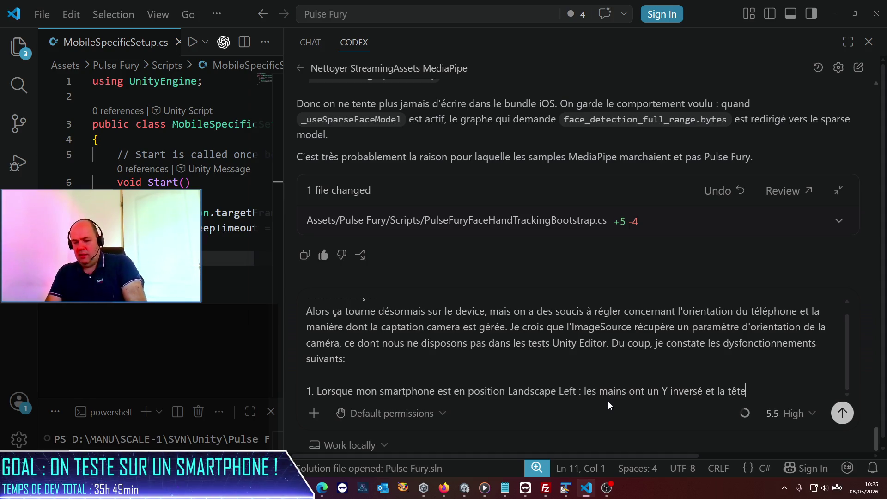
pyautogui.write('se déplan')
pyautogui.press('BackSpace')
pyautogui.write('ce vers le haut quand ')
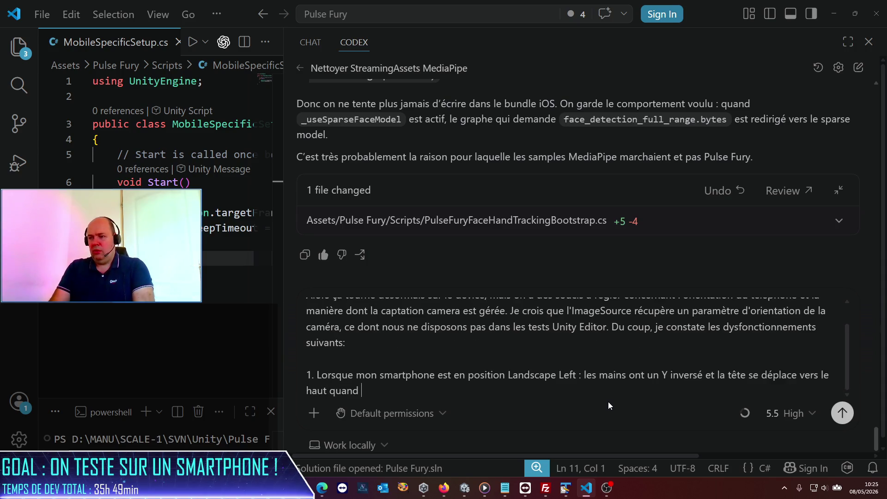
pyautogui.write('je me dé&pl')
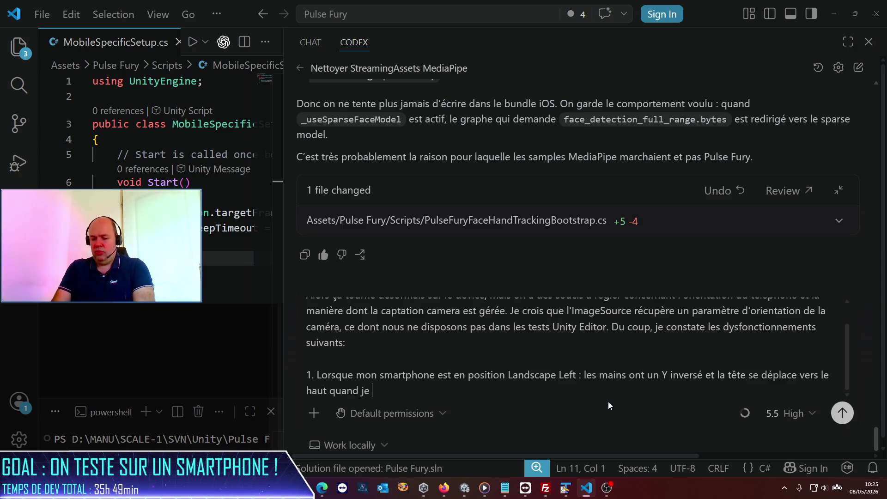
pyautogui.press('BackSpace')
pyautogui.press('BackSpace')
pyautogui.press('BackSpace')
pyautogui.write('place ')
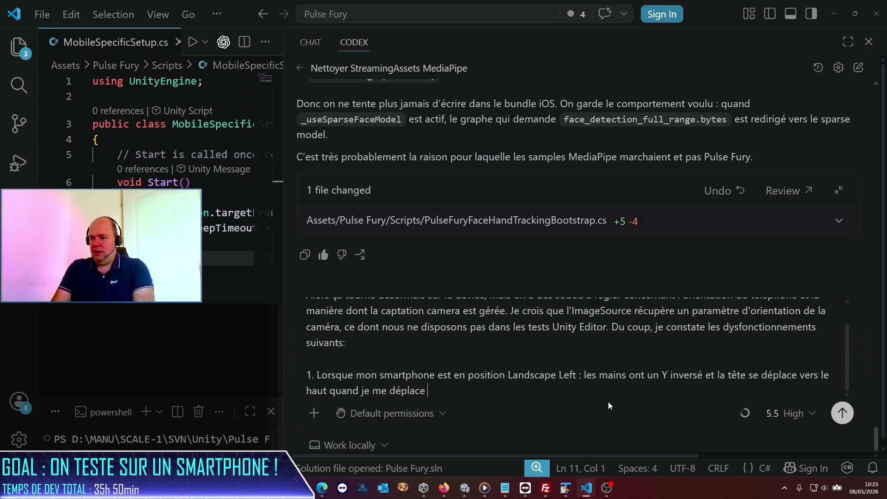
pyautogui.write('e dar')
pyautogui.press('BackSpace')
pyautogui.press('BackSpace')
pyautogui.write('evan')
pyautogui.press('BackSpace')
pyautogui.press('BackSpace')
pyautogui.press('BackSpace')
pyautogui.write('à gauche devant la')
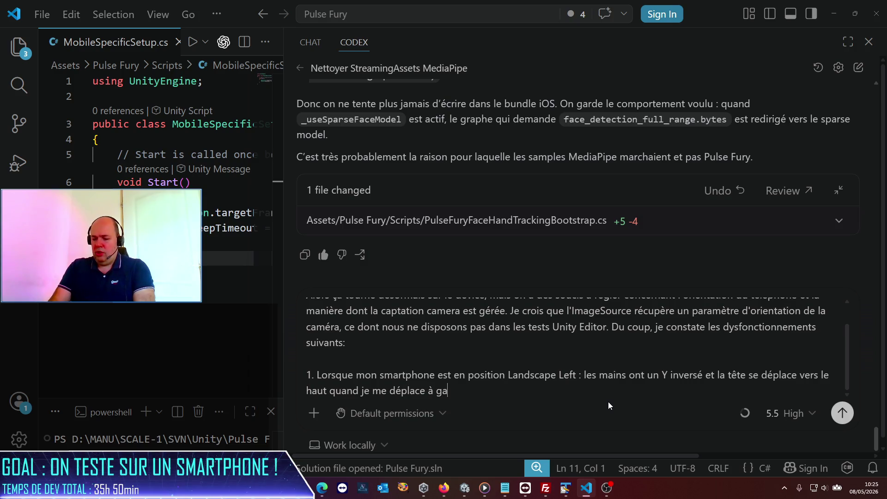
pyautogui.write(' caméra ; de plus, la vignette vidéo est en mirror gauche/droite')
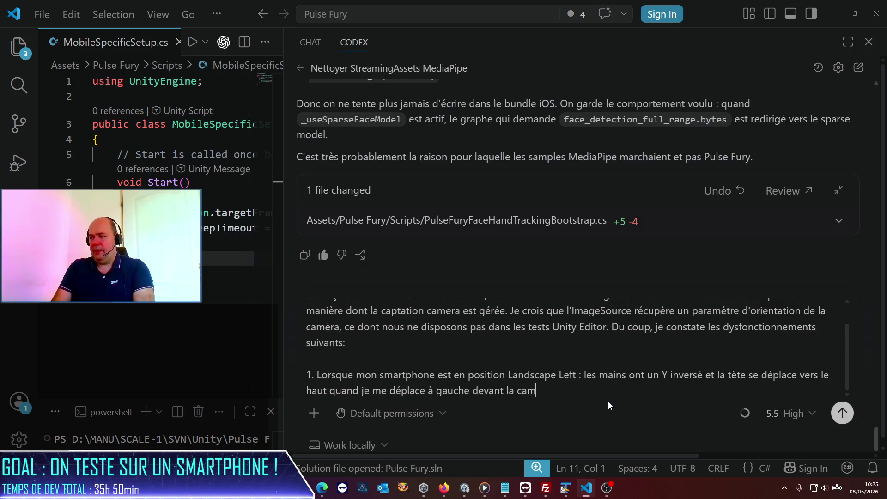
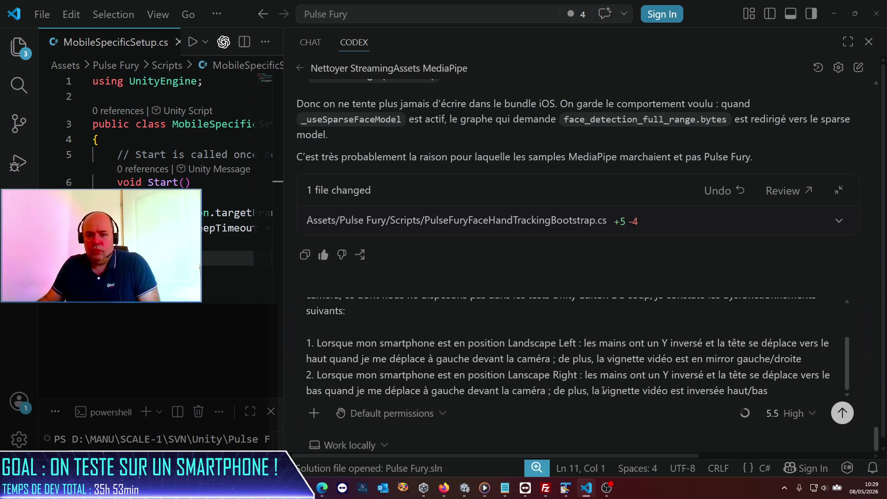
# Step: Send Codex the report of inverted hand Y and flipped video in both landscape orientations
pyautogui.press('Return')
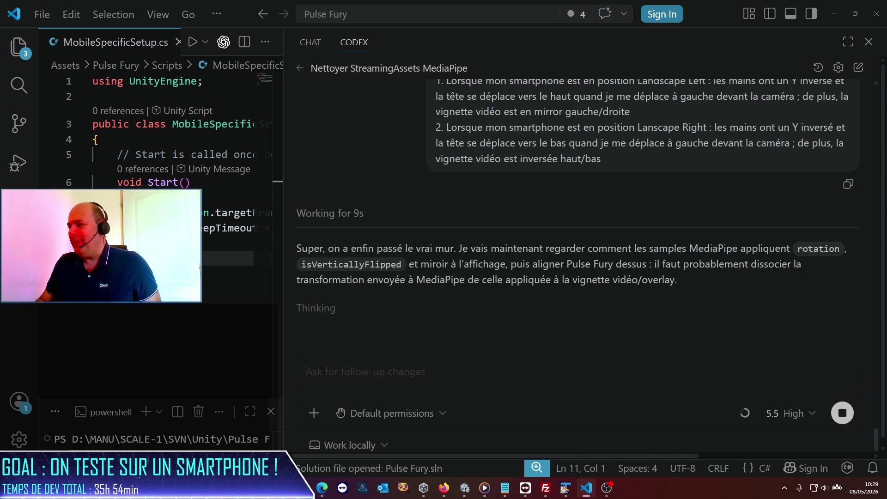
# Step: Enlarge the whole VS Code interface by one zoom step (Ctrl+=)
pyautogui.hotkey('ctrl', '=')
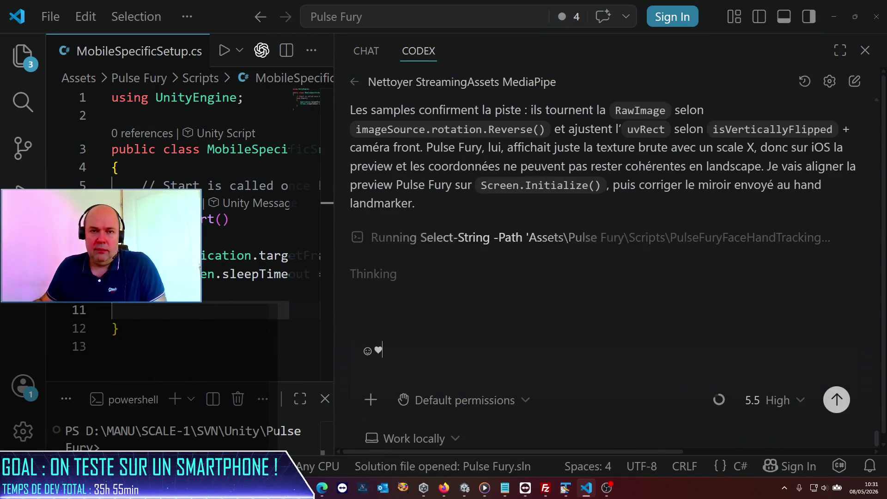
# Step: Let Codex edit PulseFuryFaceHandTrackingBootstrap.cs for landscape, then select the stray emoji in the draft
pyautogui.press('alt')
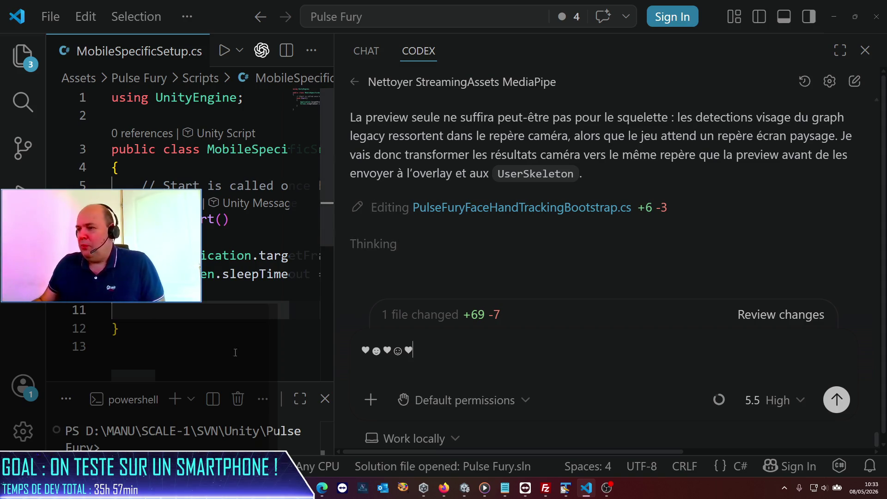
pyautogui.hotkey('ctrl', 'a')
# Step: Delete the stray emoji from the draft and review Codex's growing bootstrap-script edits
pyautogui.press('BackSpace')
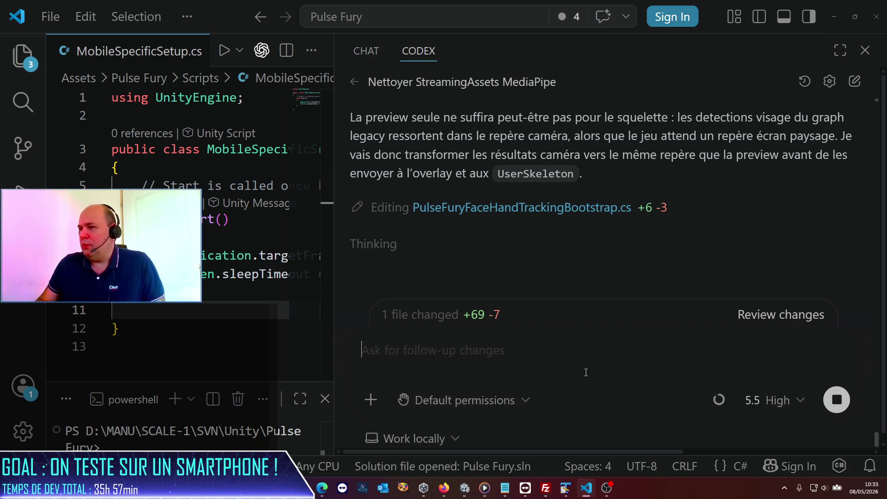
pyautogui.scroll(5, 655, 229)
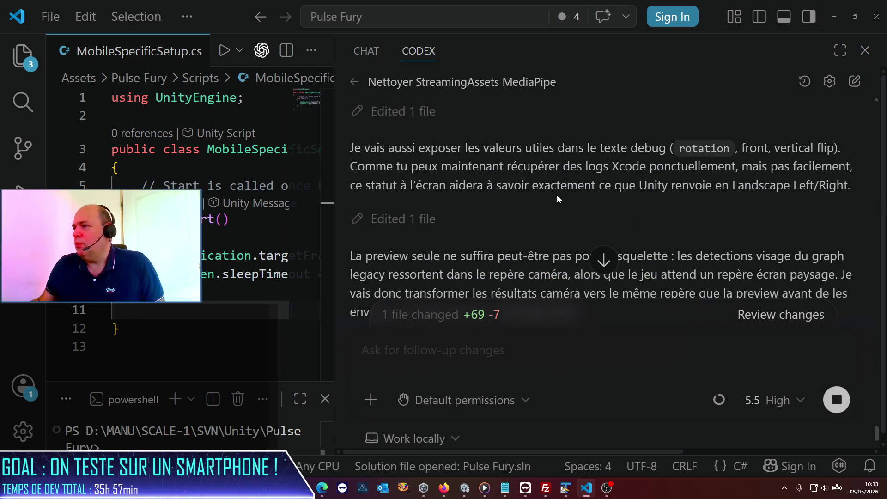
pyautogui.scroll(3, 557, 194)
pyautogui.scroll(4, 558, 195)
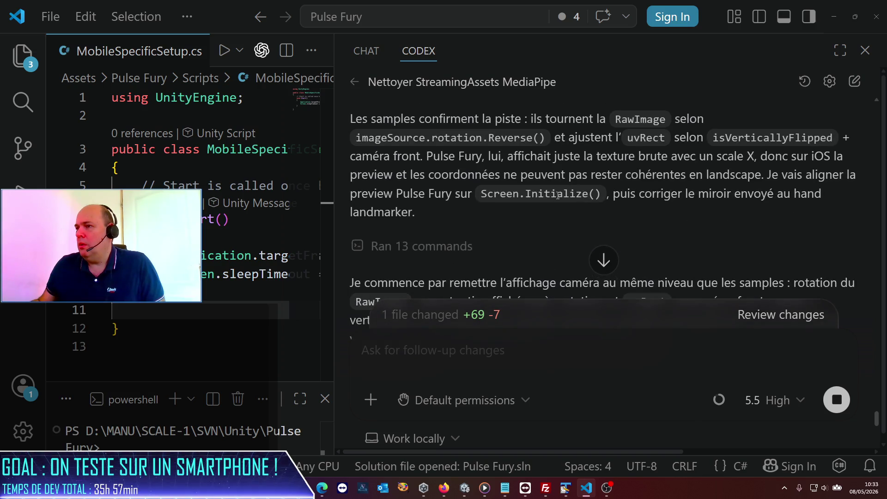
pyautogui.scroll(-1, 558, 195)
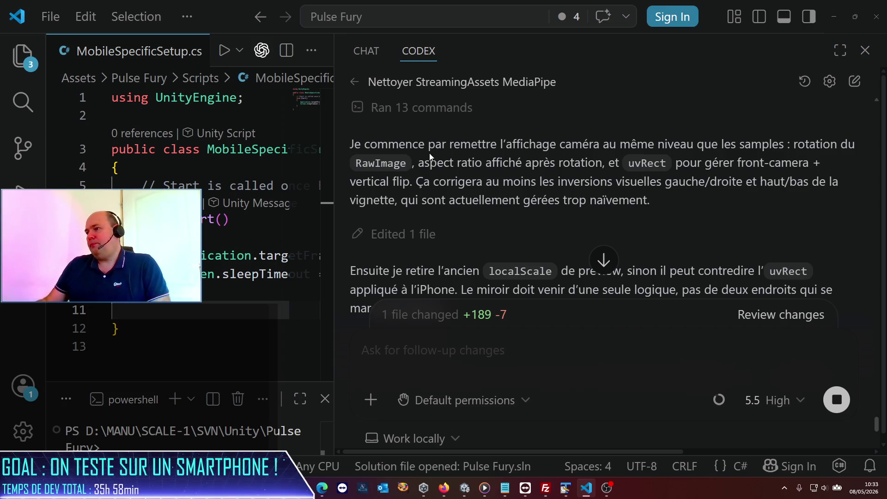
pyautogui.scroll(-2, 429, 157)
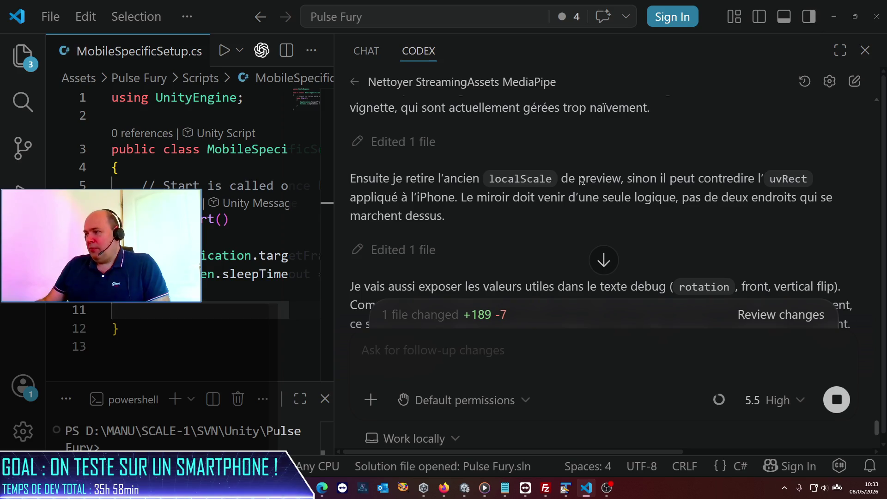
pyautogui.scroll(-2, 398, 200)
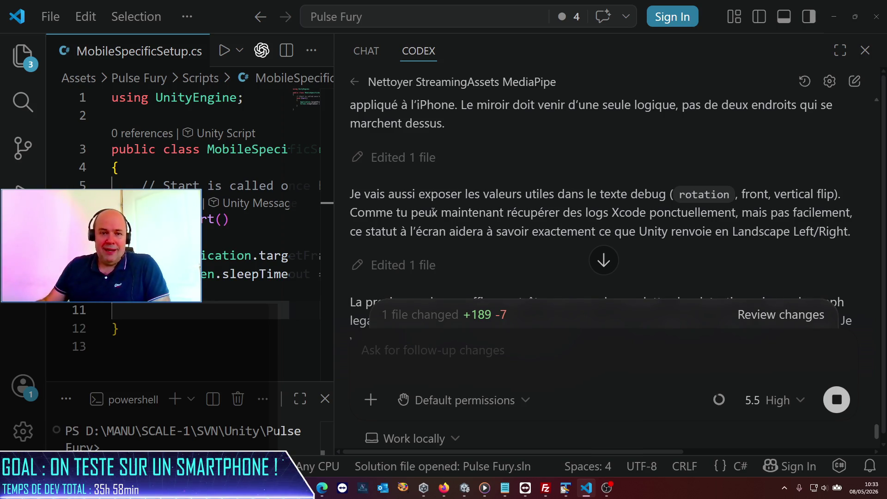
pyautogui.scroll(-4, 433, 213)
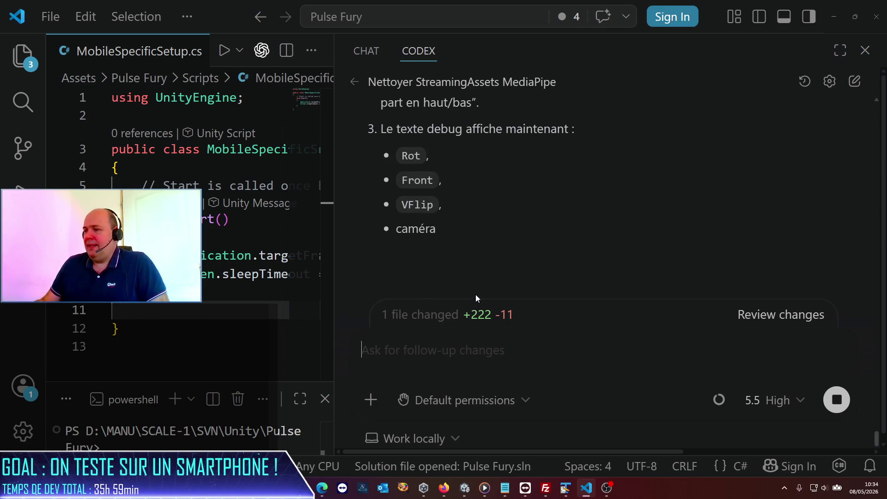
# Step: Read Codex's finished summary of the three preview and tracking-orientation fixes (+222 −11)
pyautogui.scroll(1, 472, 301)
pyautogui.scroll(5, 471, 298)
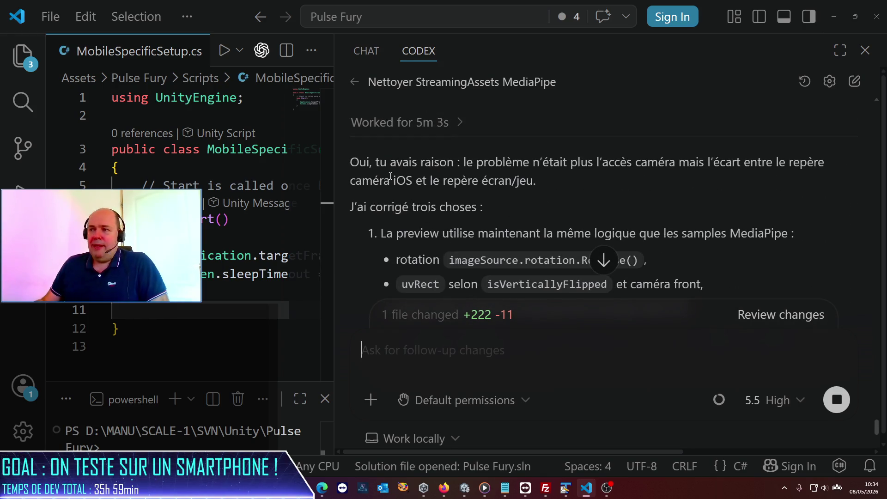
pyautogui.scroll(-1, 391, 176)
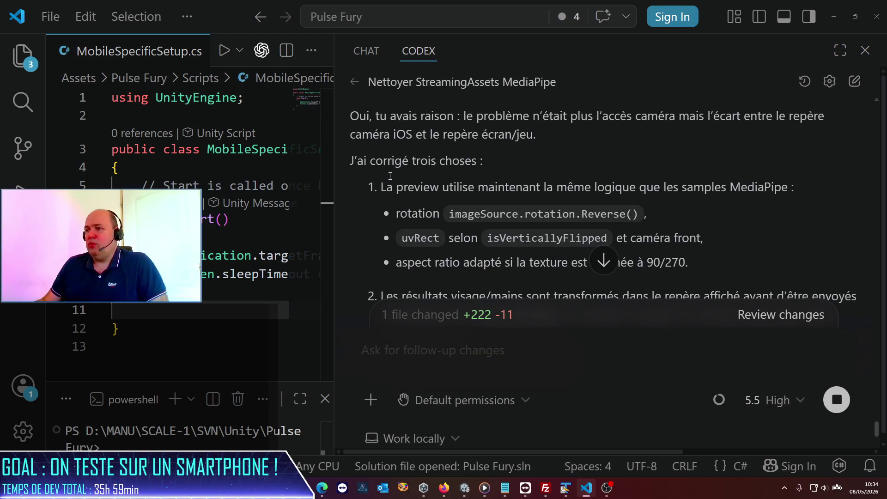
pyautogui.scroll(-1, 390, 176)
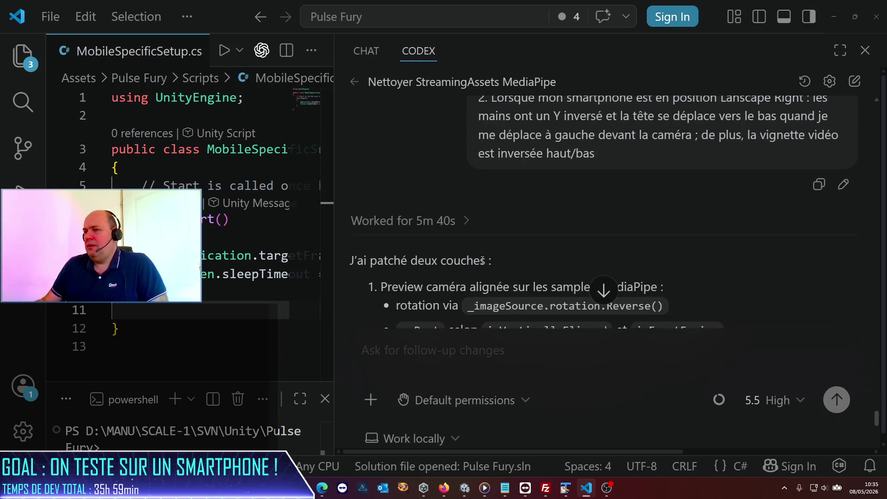
pyautogui.scroll(4, 455, 255)
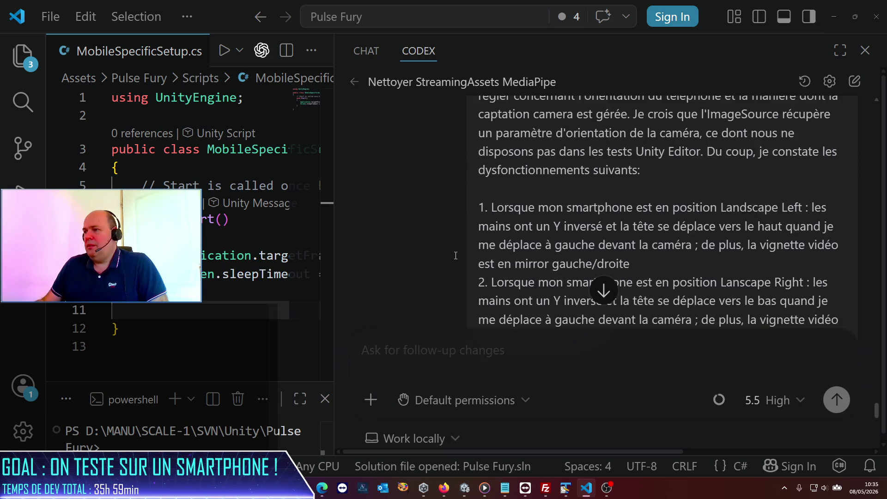
pyautogui.scroll(-5, 456, 256)
pyautogui.scroll(-10, 455, 255)
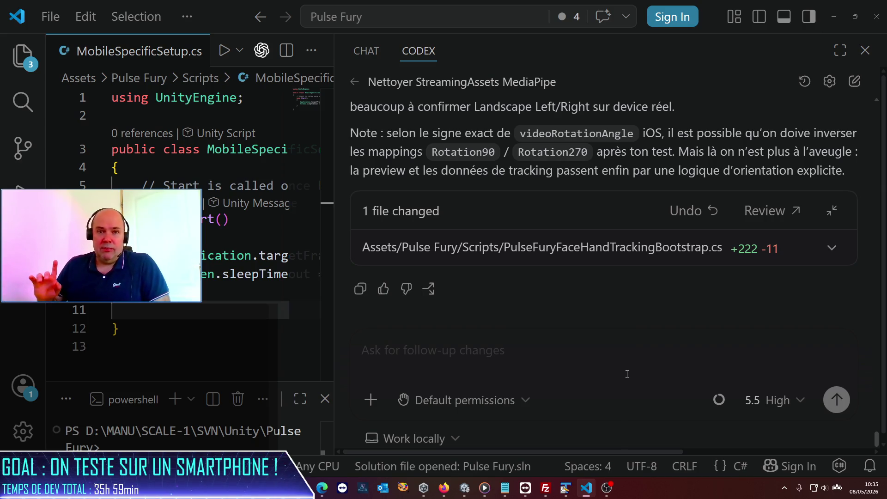
pyautogui.scroll(6, 495, 287)
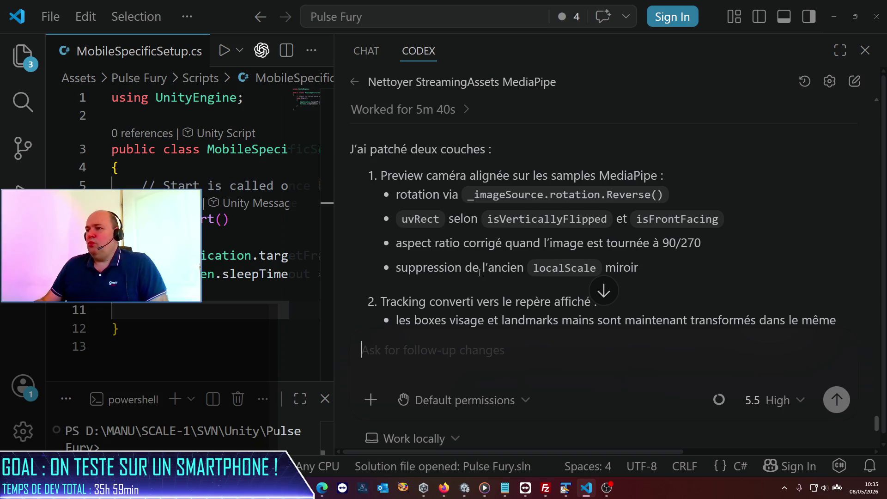
pyautogui.scroll(-1, 481, 274)
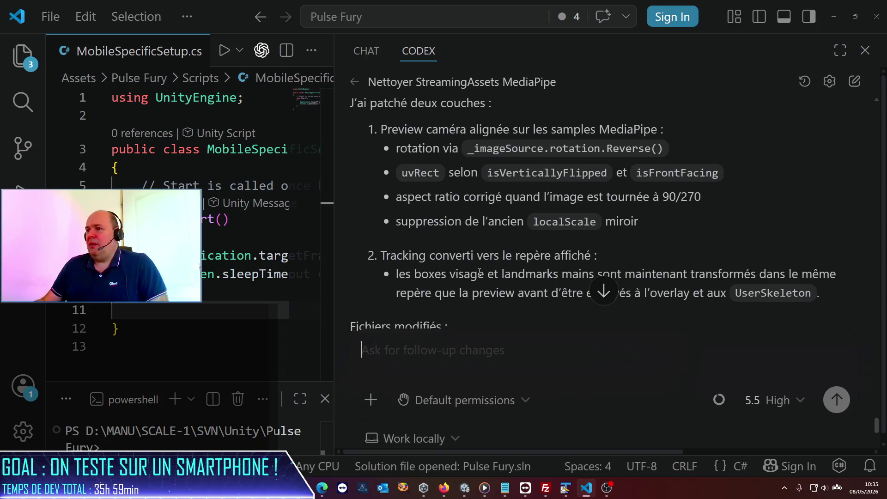
pyautogui.scroll(-1, 463, 269)
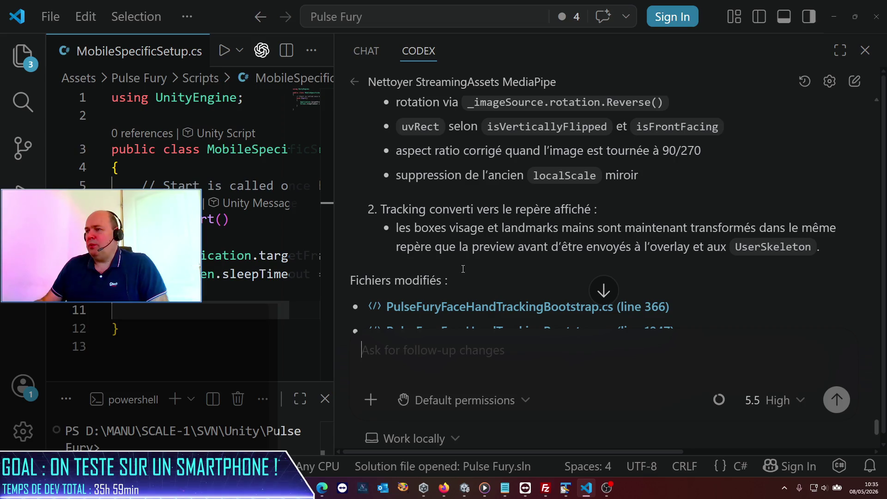
pyautogui.scroll(-1, 463, 269)
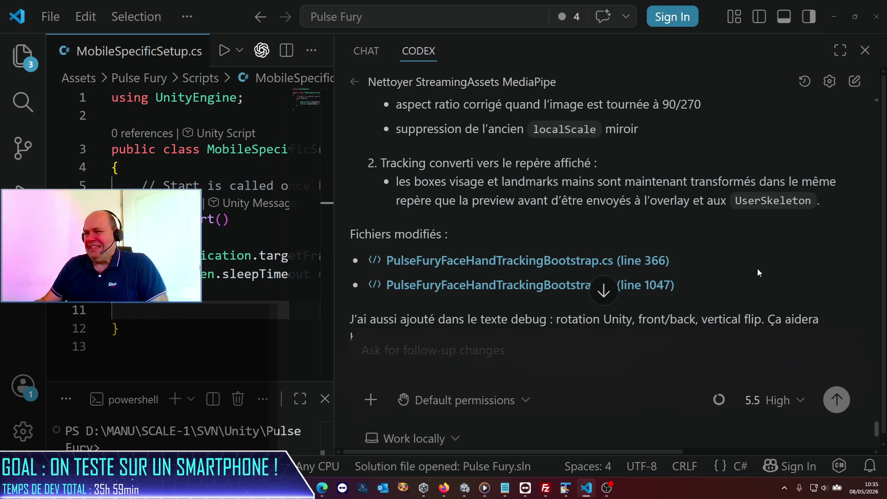
pyautogui.scroll(-3, 755, 267)
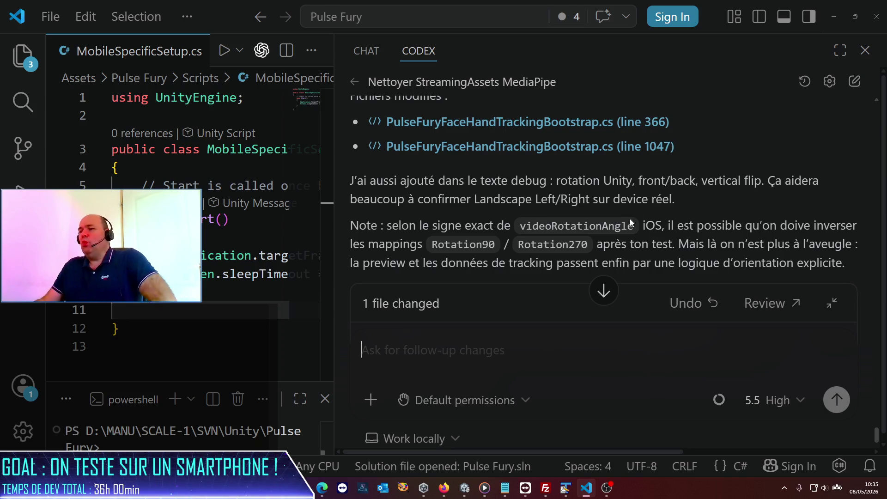
pyautogui.scroll(-2, 616, 220)
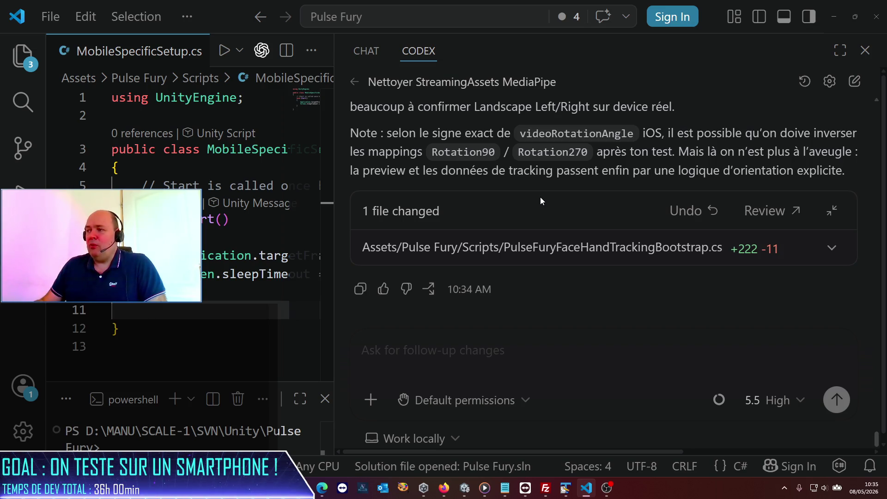
pyautogui.scroll(-1, 540, 196)
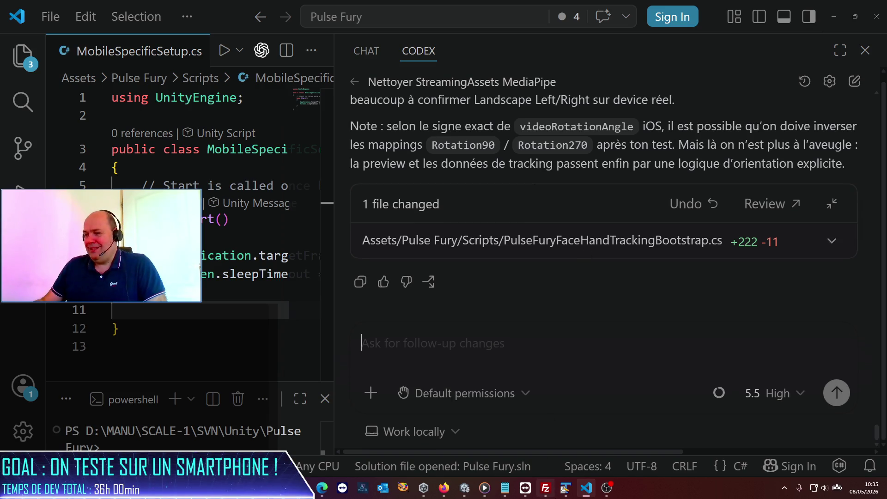
pyautogui.moveTo(565, 492)
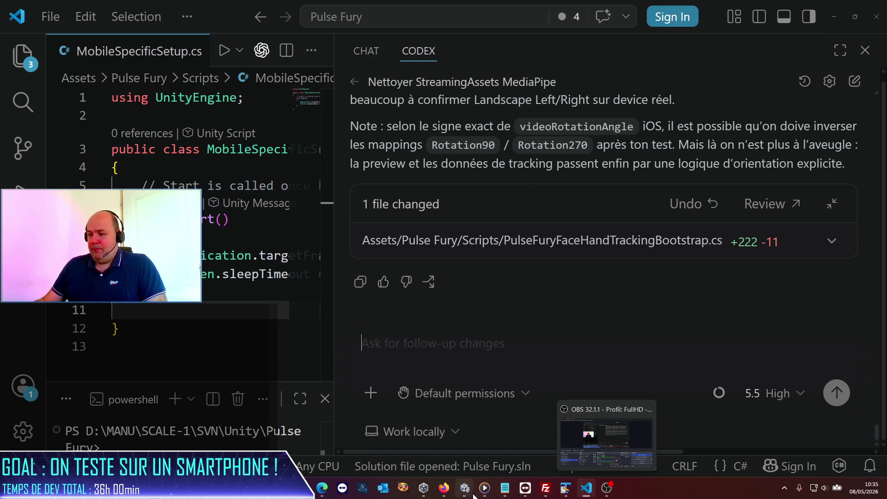
pyautogui.click(464, 488)
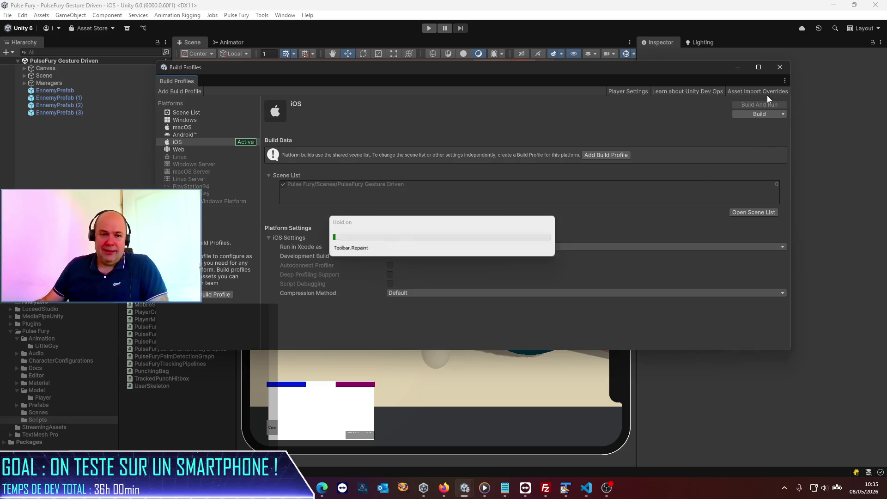
# Step: Copy the full text of the first CS0104 ambiguous 'Rect' error from Unity's widened Console
pyautogui.click(781, 68)
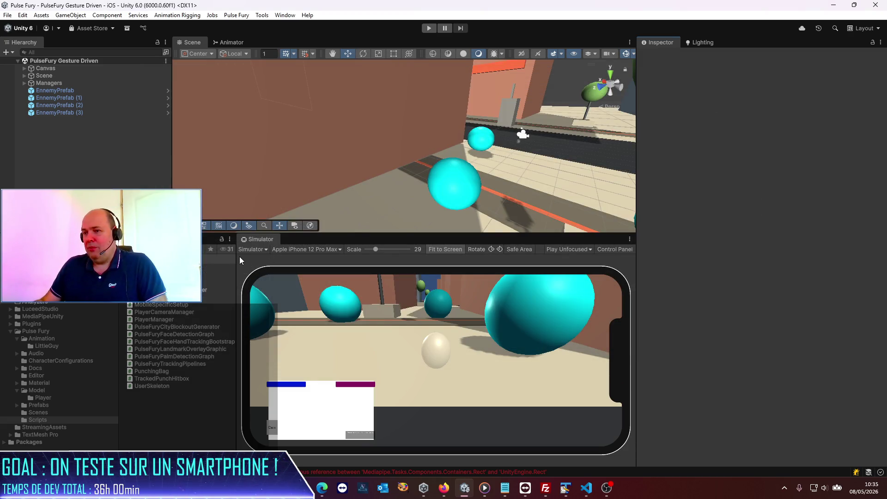
pyautogui.click(51, 238)
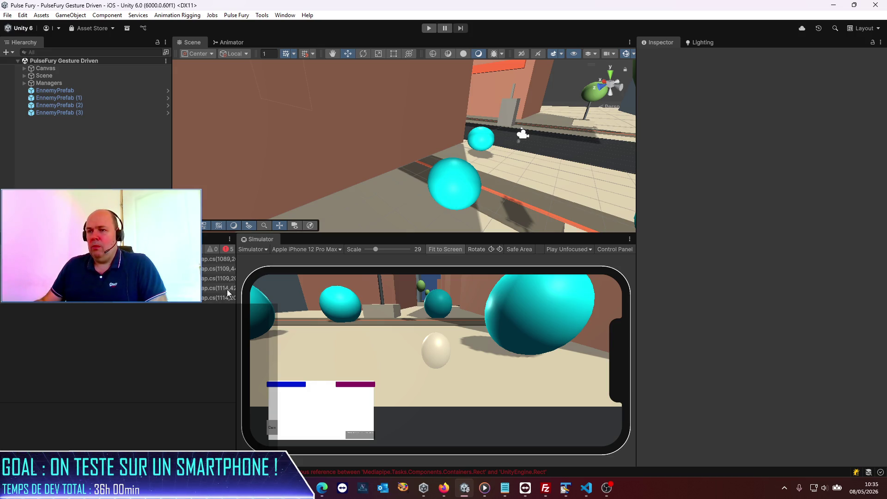
pyautogui.moveTo(236, 293)
pyautogui.mouseDown()
pyautogui.moveTo(515, 299)
pyautogui.moveTo(506, 299)
pyautogui.mouseUp()
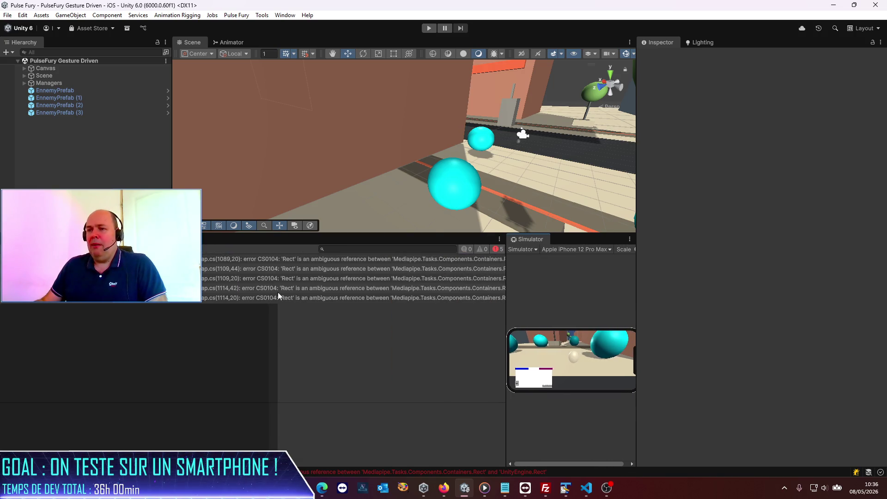
pyautogui.click(217, 260)
pyautogui.tripleClick(53, 413)
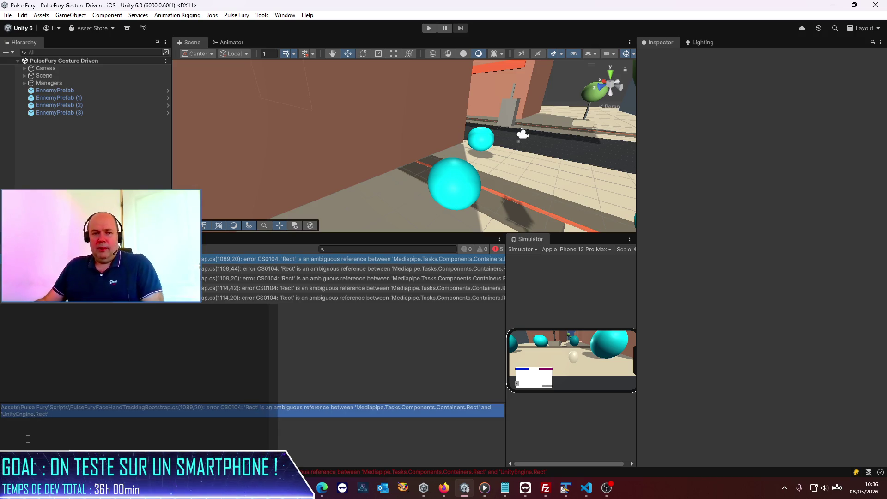
pyautogui.hotkey('alt', 'Tab')
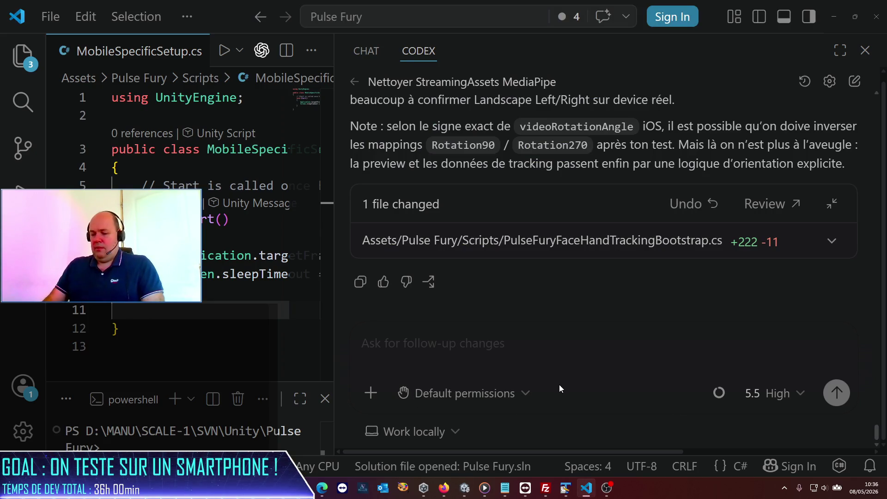
# Step: Send Codex 'ok, ça ne compile pas; erreur :' with the pasted ambiguous 'Rect' error
pyautogui.write('o')
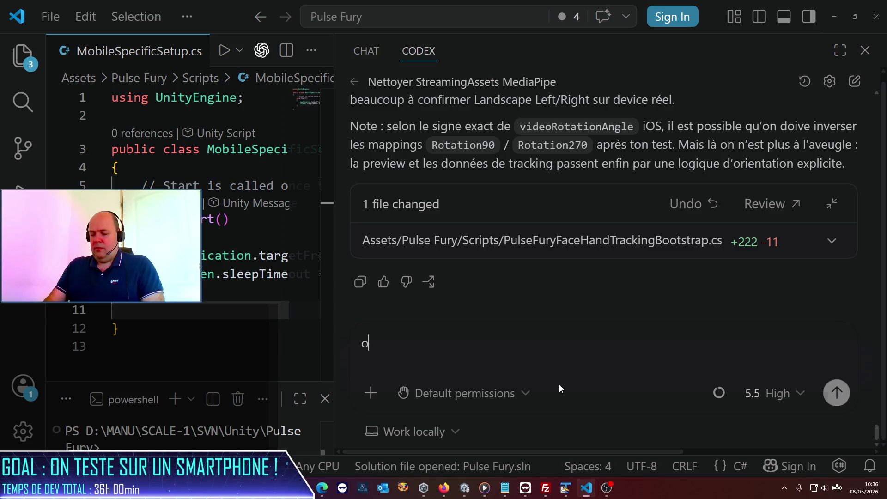
pyautogui.write('k, ça ne compule')
pyautogui.press('BackSpace')
pyautogui.press('BackSpace')
pyautogui.write('ile')
pyautogui.press('BackSpace')
pyautogui.press('BackSpace')
pyautogui.press('BackSpace')
pyautogui.write('ile pas; e')
pyautogui.press('BackSpace')
pyautogui.press('BackSpace')
pyautogui.write('erreur :')
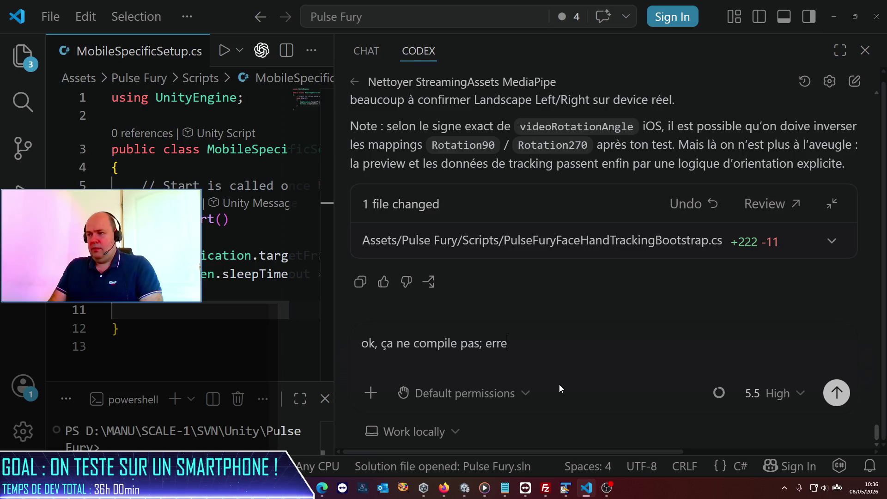
pyautogui.write("Assets\\Pulse Fury\\Scripts\\PulseFuryFaceHandTrackingBootstrap.cs(1089,20): error CS0104: 'Rect' is an ambiguous reference between 'Mediapipe.Tasks.Components.Containers.Rect' and 'UnityEngine.Rect'")
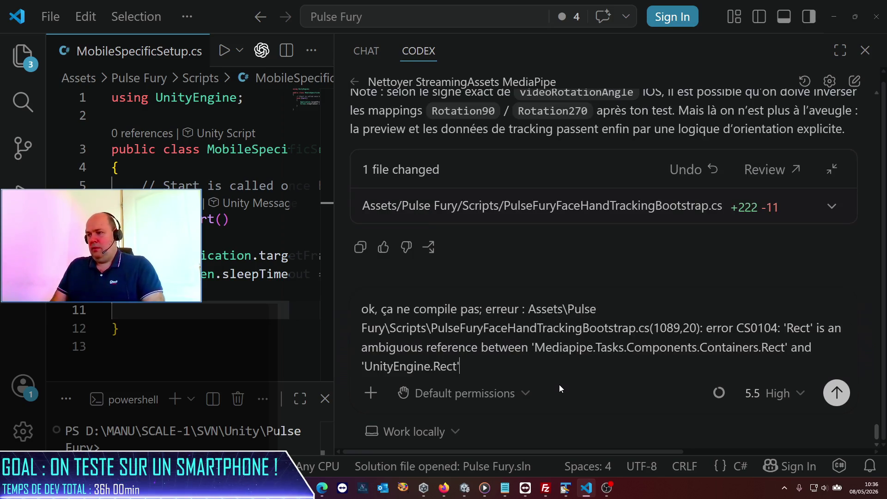
pyautogui.press('Return')
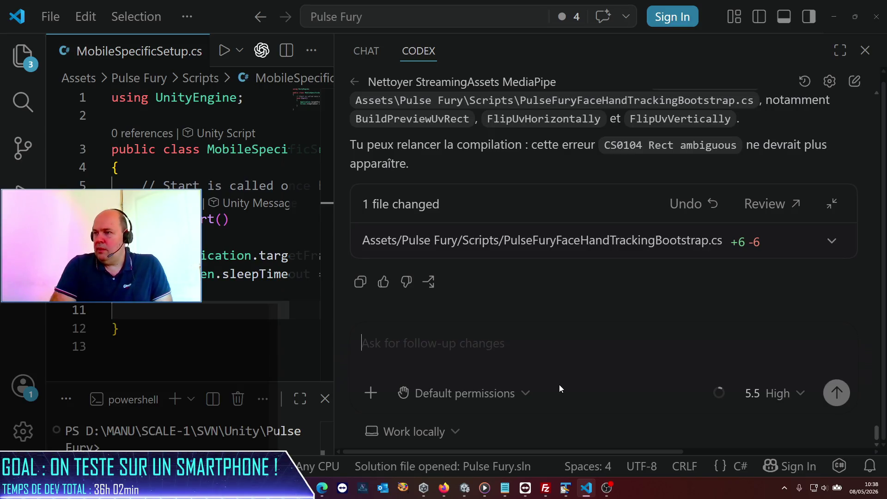
pyautogui.moveTo(564, 488)
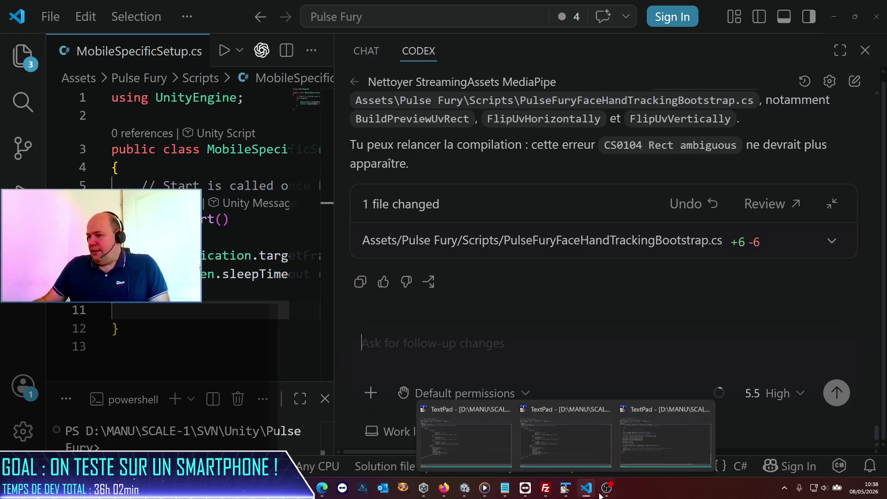
pyautogui.click(465, 489)
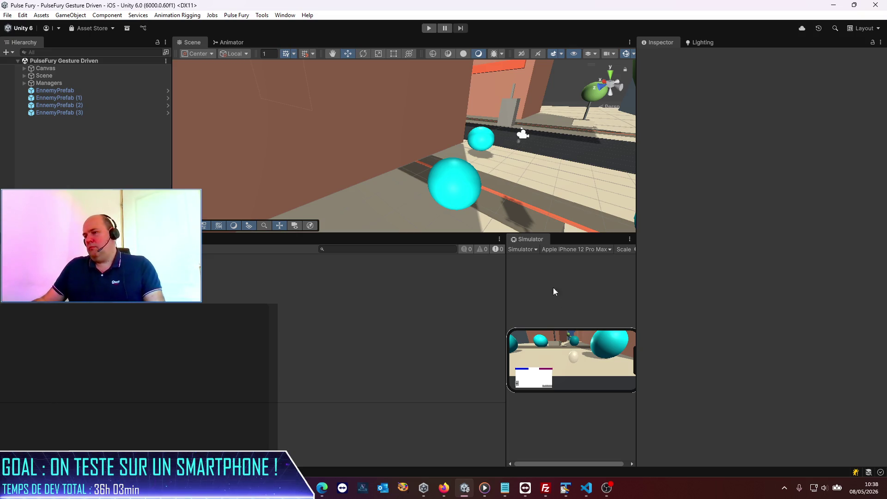
# Step: Play the game in the enlarged iPhone simulator, rotate twice to flip landscape, then stop
pyautogui.moveTo(506, 287); pyautogui.dragTo(101, 287)
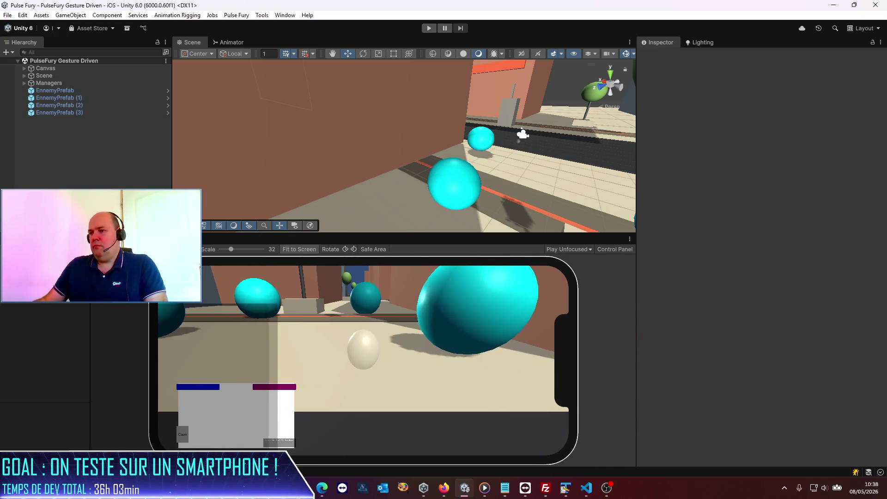
pyautogui.click(429, 28)
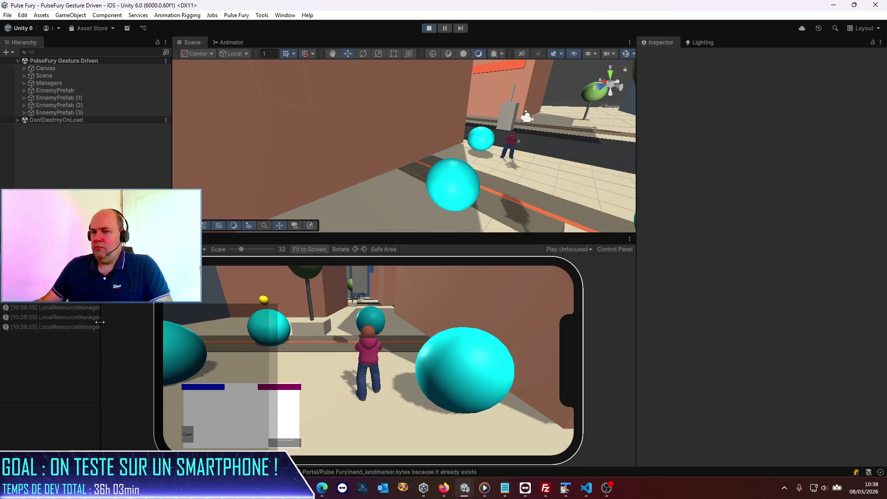
pyautogui.moveTo(109, 323); pyautogui.dragTo(162, 327)
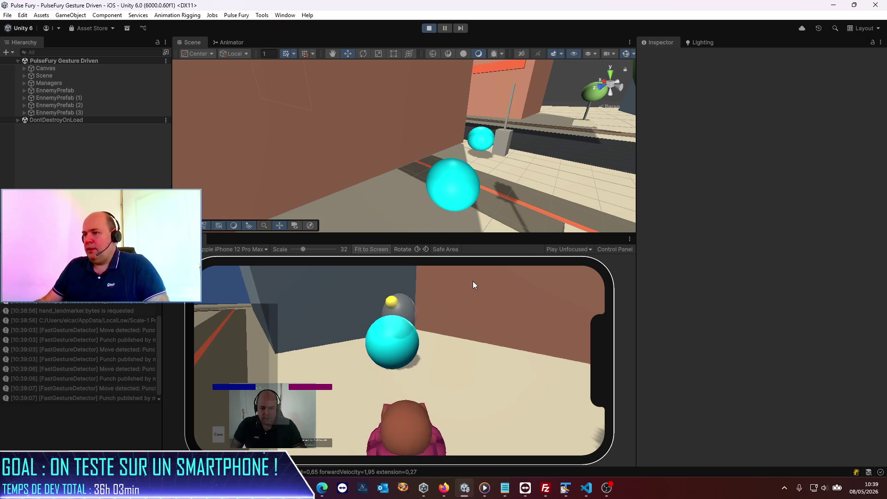
pyautogui.click(426, 251)
pyautogui.click(426, 252)
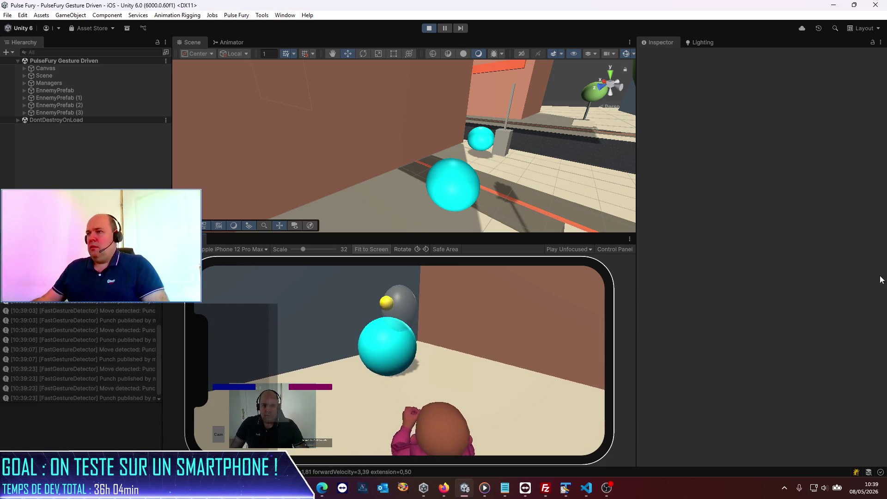
pyautogui.click(429, 27)
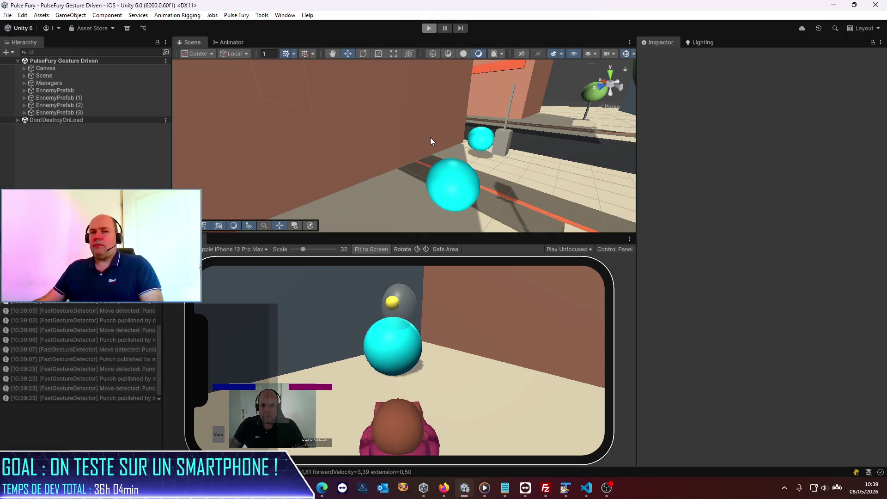
pyautogui.hotkey('alt', 'Tab')
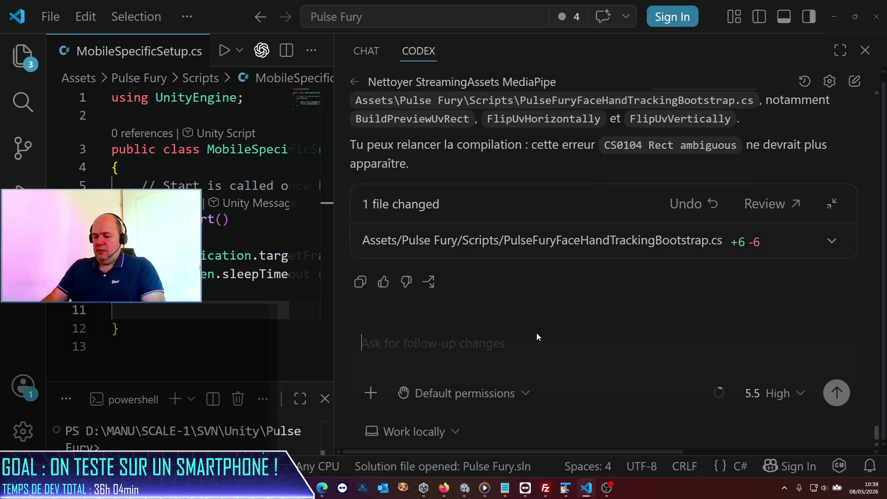
# Step: Tell Codex, in French, that hand and head X is inverted in the Unity editor
pyautogui.write('Merci pour ces modifs ; mais e')
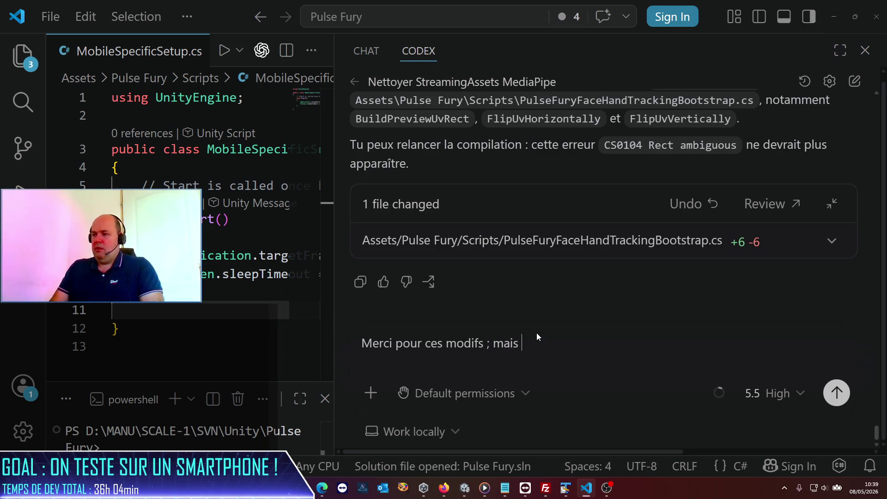
pyautogui.write("n l'état, ")
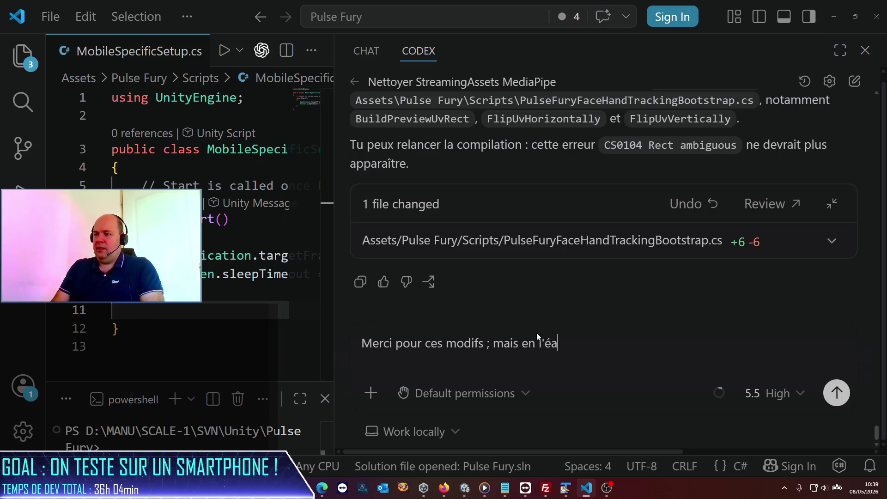
pyautogui.write("dans l'editor Unity,")
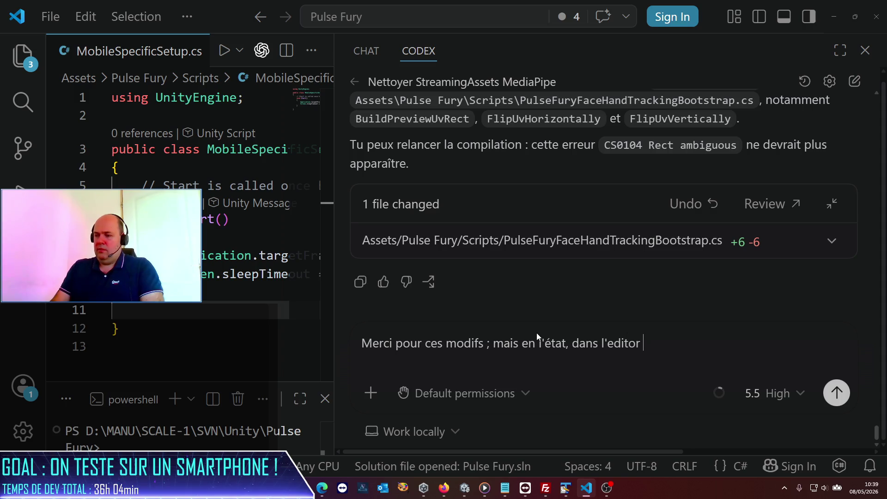
pyautogui.write(' le X des mains ')
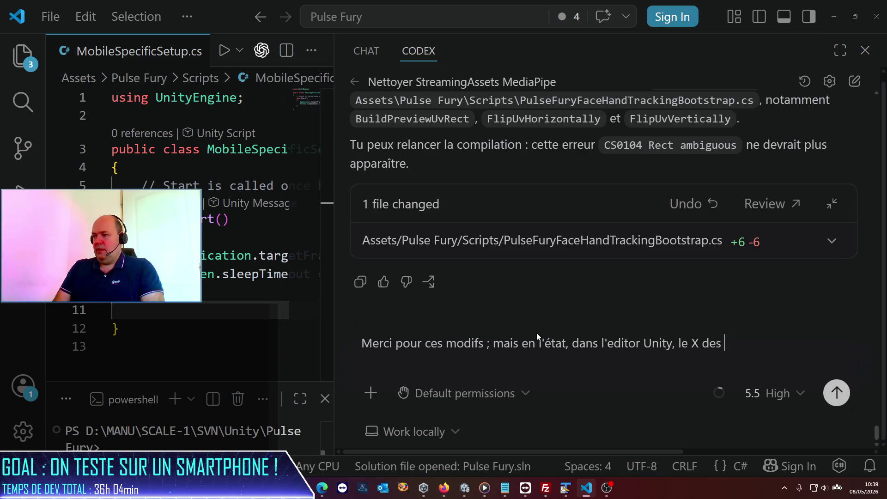
pyautogui.write('et de')
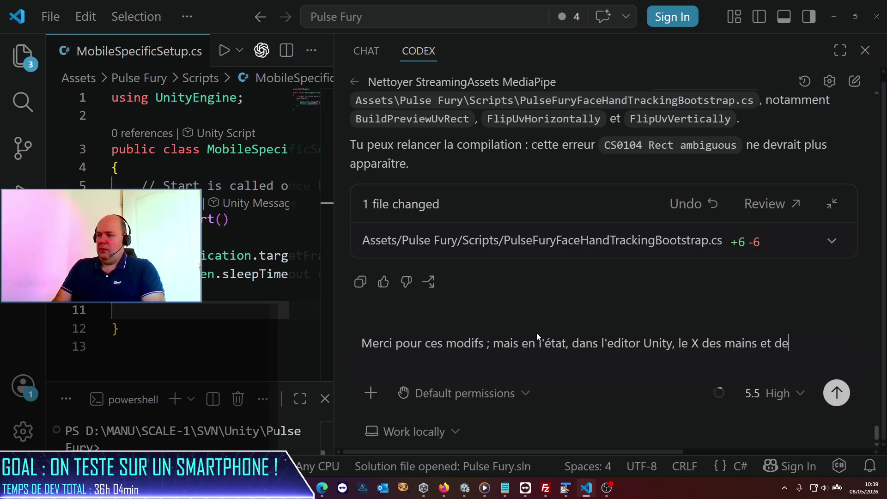
pyautogui.write(' la tête est inversé')
pyautogui.press('Return')
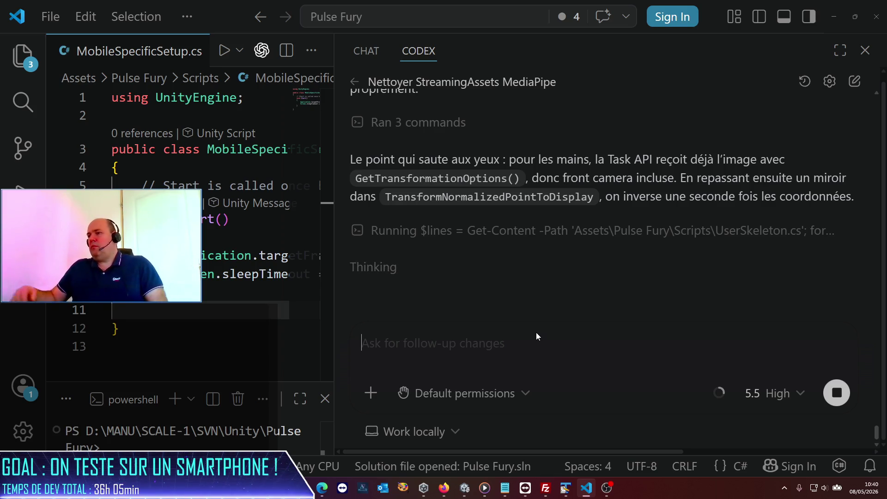
# Step: Read Codex's reply blaming the inverted X on an extra mirror of MediaPipe coordinates
pyautogui.scroll(1, 519, 273)
pyautogui.scroll(5, 519, 274)
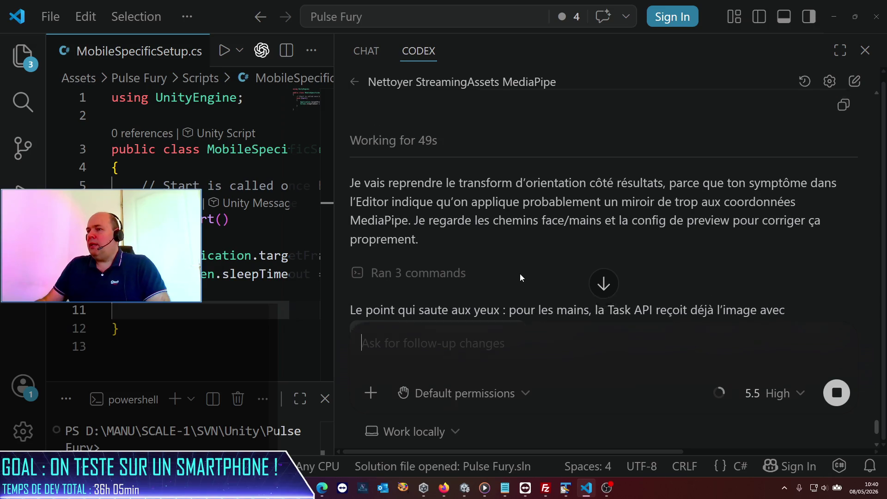
pyautogui.scroll(-3, 501, 266)
pyautogui.scroll(-2, 502, 265)
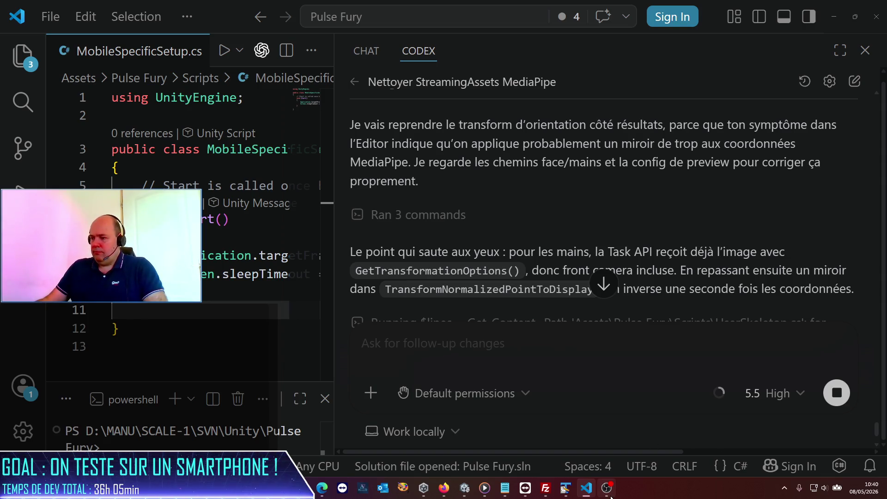
pyautogui.moveTo(610, 497)
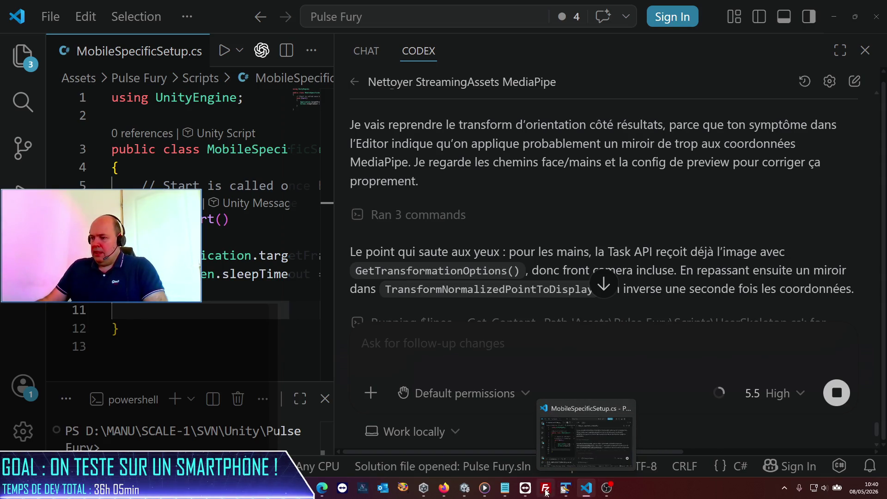
# Step: Run the game once more with the live webcam tracking feed, then stop play mode
pyautogui.click(467, 491)
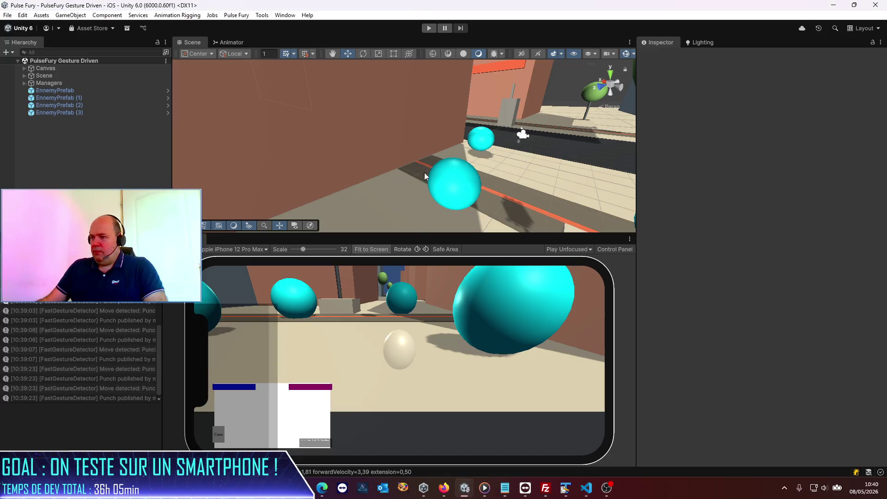
pyautogui.click(430, 28)
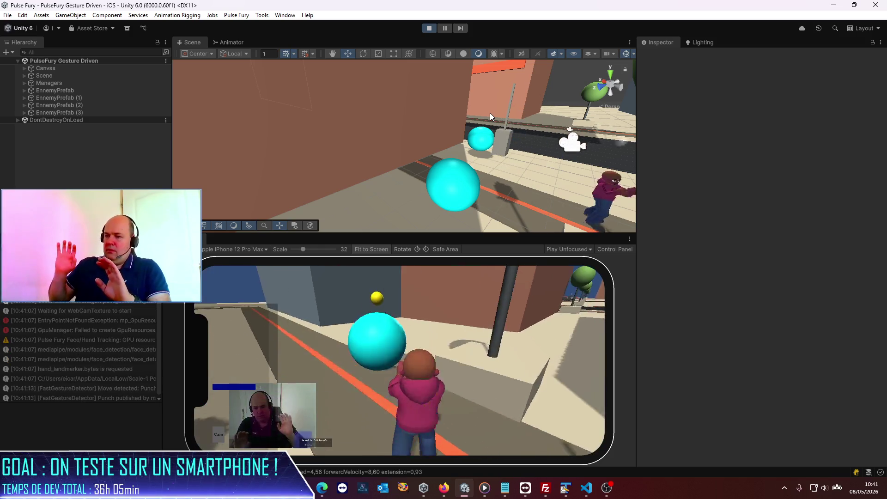
pyautogui.hotkey('ctrl', 'p')
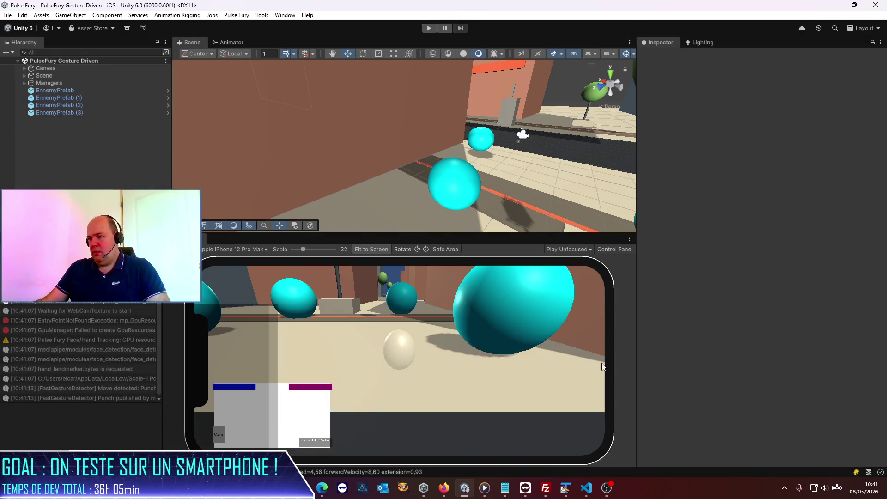
# Step: Check Codex's latest progress on the mirrored tracking coordinates in VS Code, then show the desktop
pyautogui.click(833, 5)
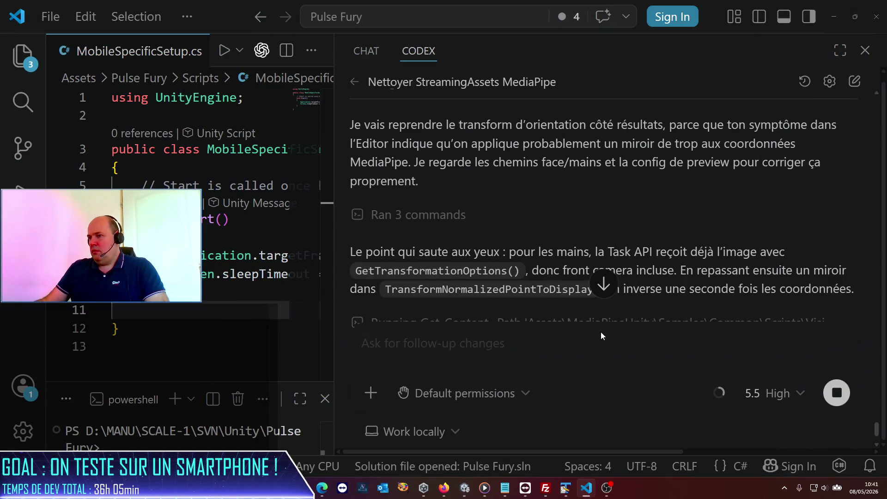
pyautogui.scroll(-2, 490, 210)
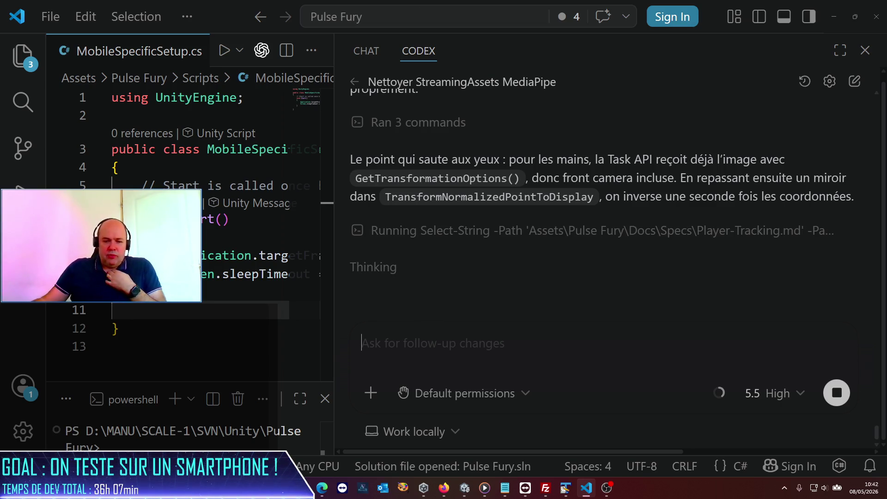
pyautogui.press('super+d')
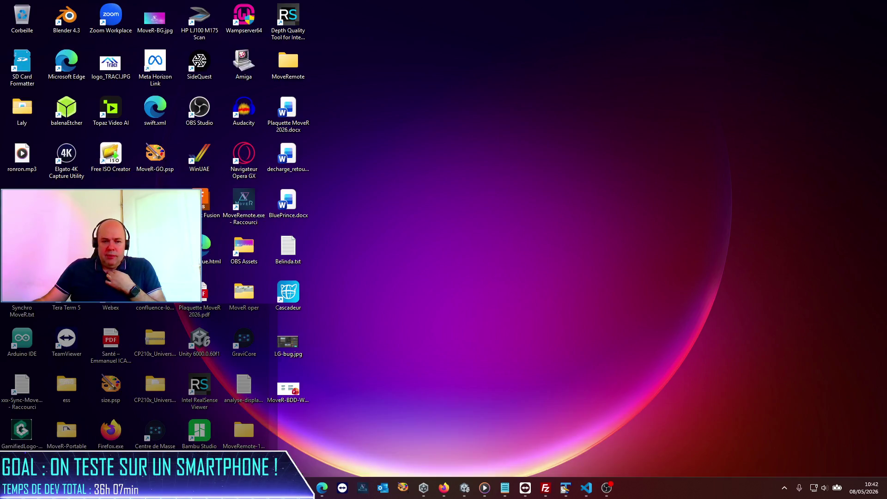
# Step: Restore VS Code and read Codex's finished fix removing the extra mirror at line 463
pyautogui.press('super+d')
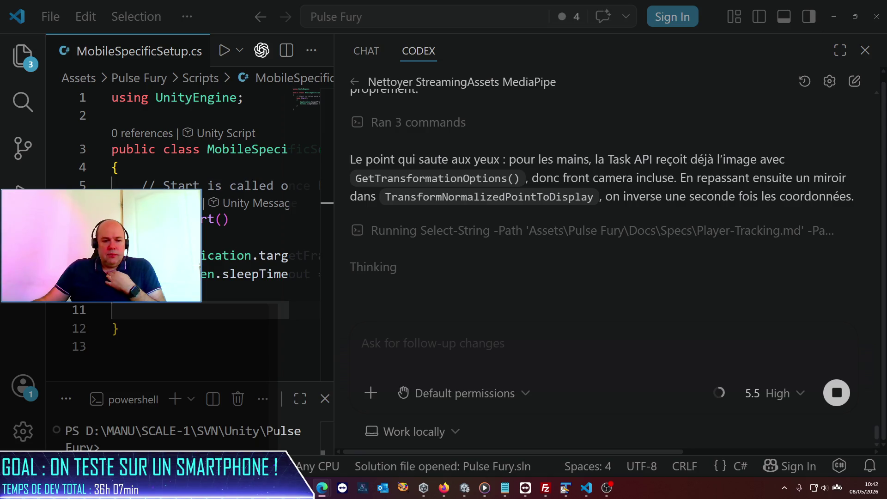
pyautogui.press('super+d')
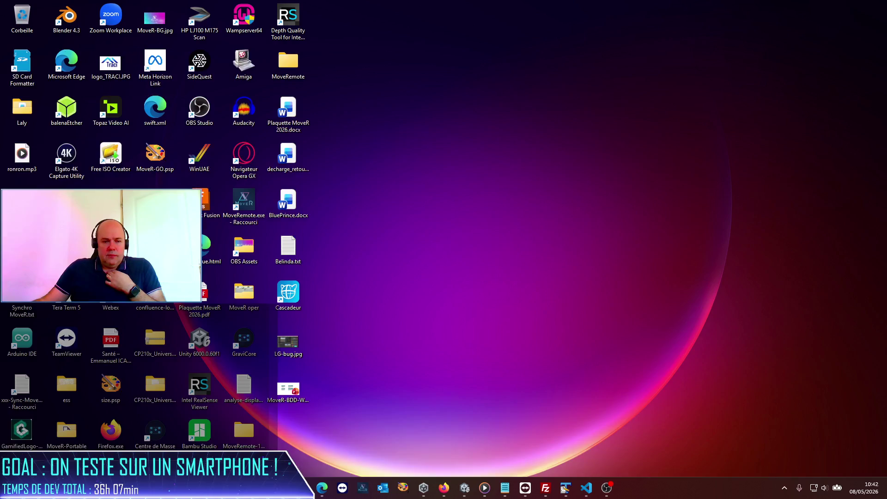
pyautogui.press('super+d')
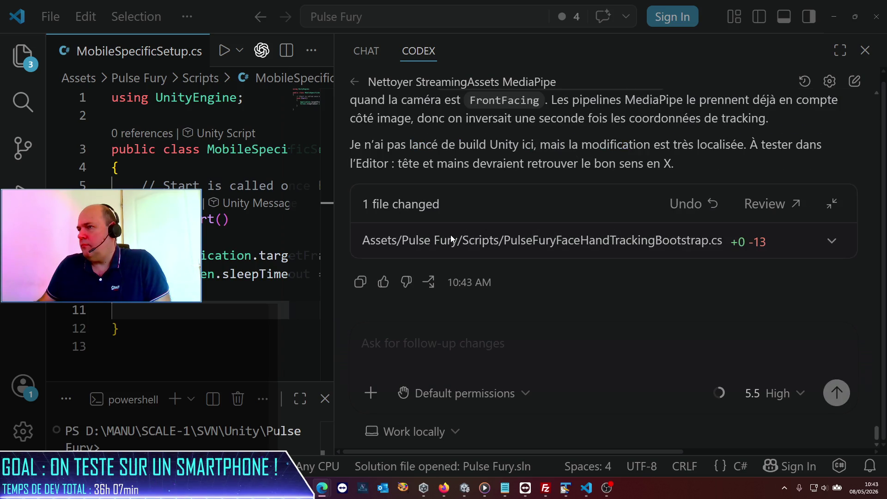
pyautogui.scroll(2, 520, 148)
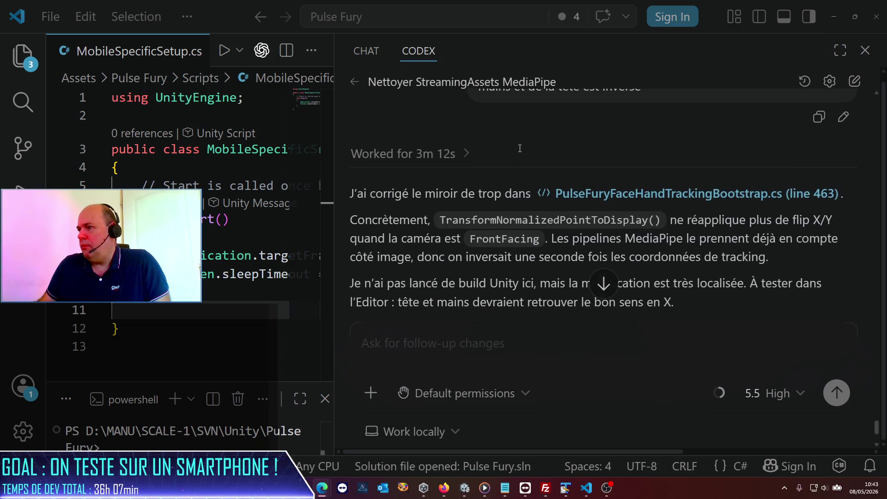
# Step: Switch the Codex reasoning level from '5.5 High' to Medium, then return to Unity
pyautogui.scroll(-2, 469, 159)
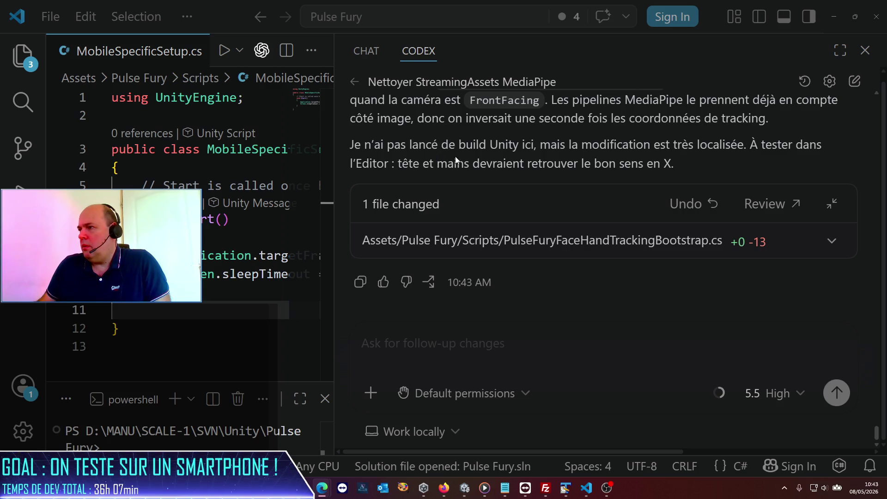
pyautogui.click(791, 395)
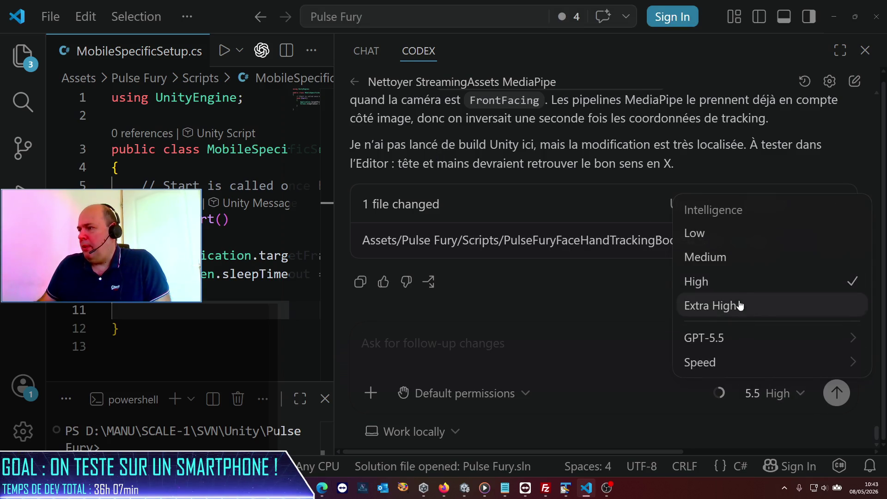
pyautogui.click(719, 262)
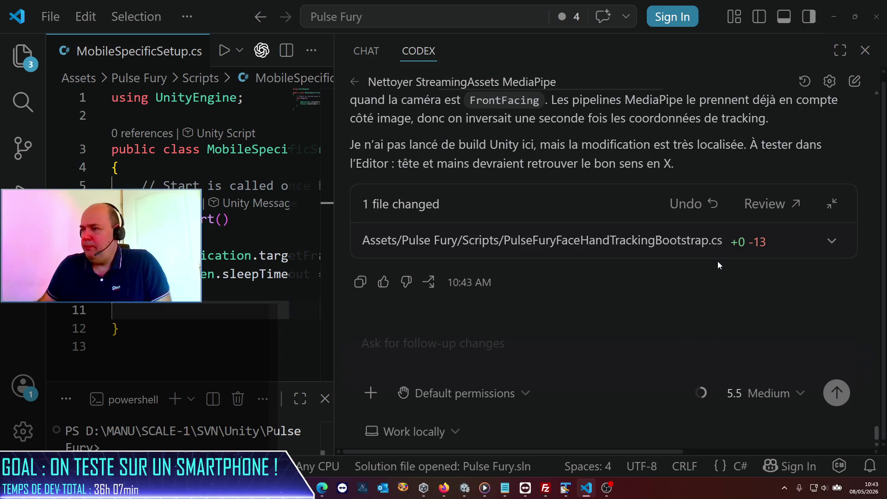
pyautogui.click(586, 331)
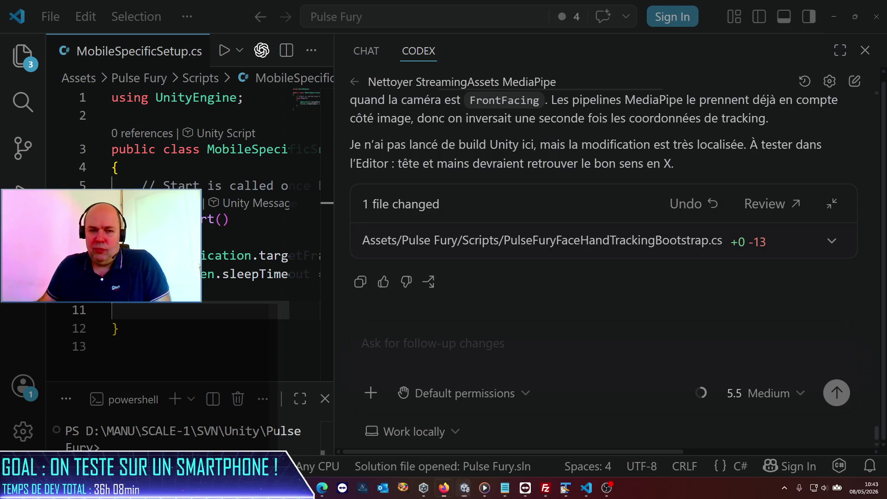
pyautogui.click(464, 488)
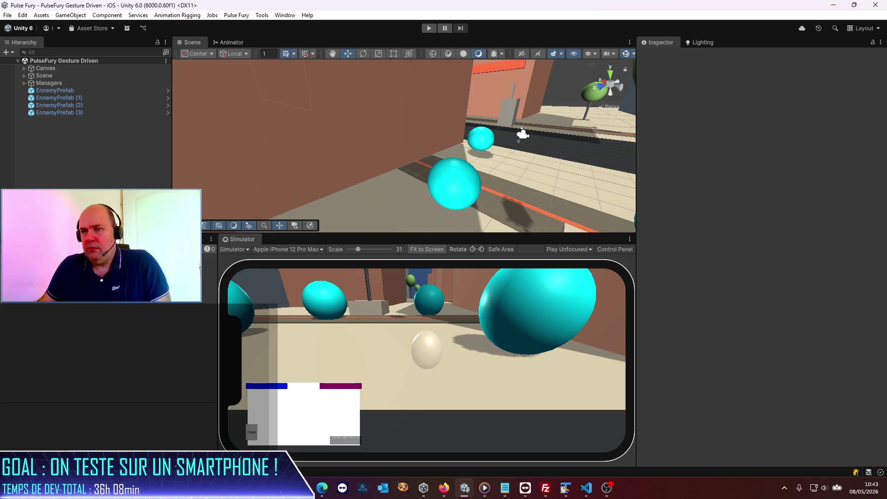
pyautogui.hotkey('alt', 'Tab')
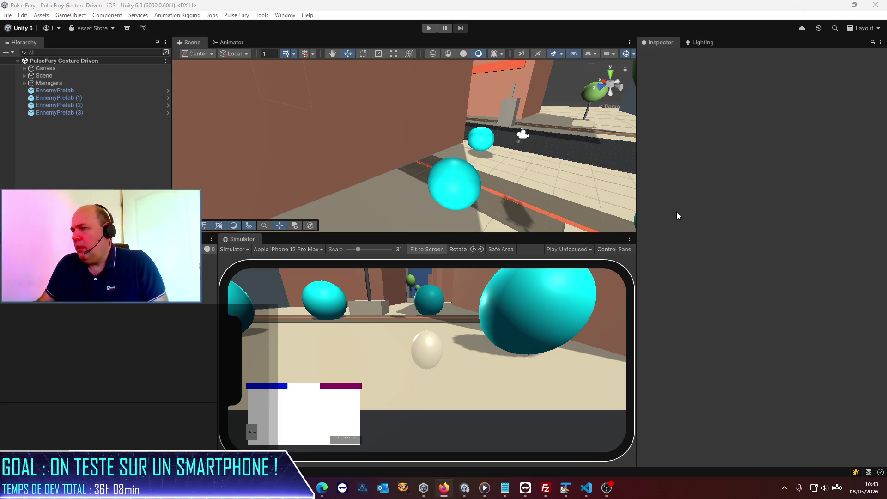
# Step: Play-test the tracking fix in the iPhone simulator, rotating it to the opposite landscape, then stop
pyautogui.click(585, 489)
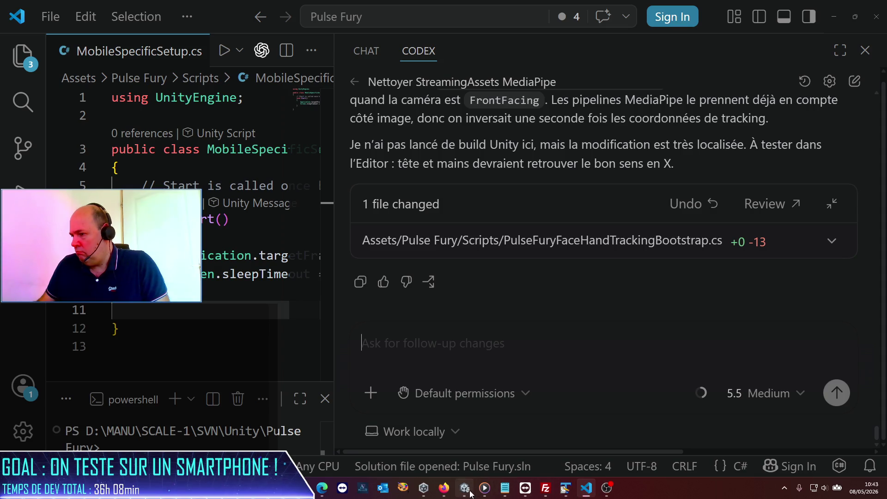
pyautogui.click(464, 487)
pyautogui.click(430, 28)
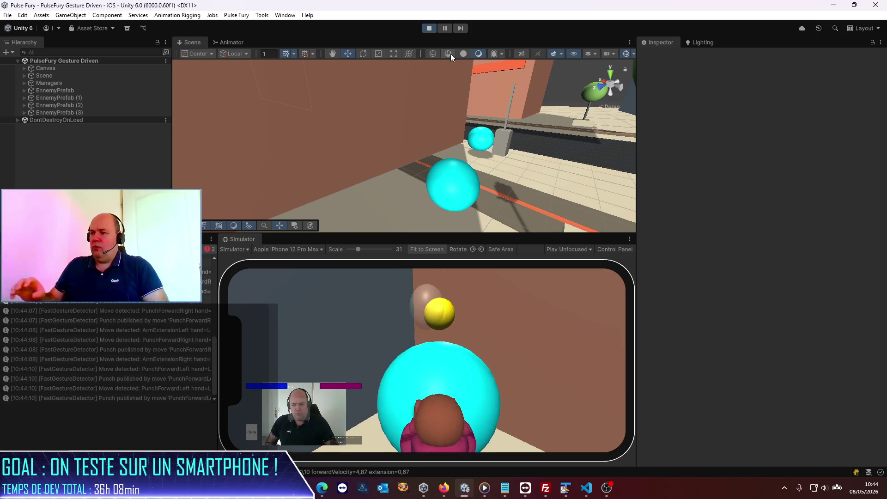
pyautogui.click(481, 250)
pyautogui.click(481, 250)
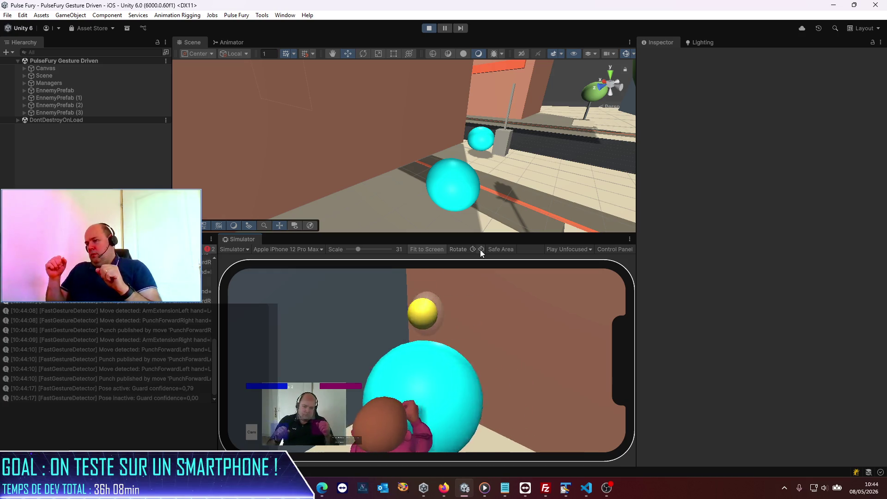
pyautogui.click(428, 29)
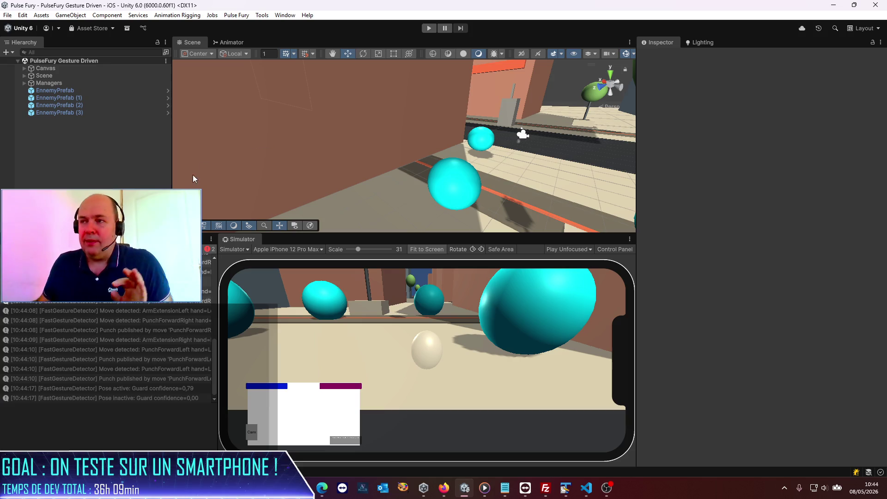
# Step: Save the current scene and bring up Build Profiles
pyautogui.click(8, 14)
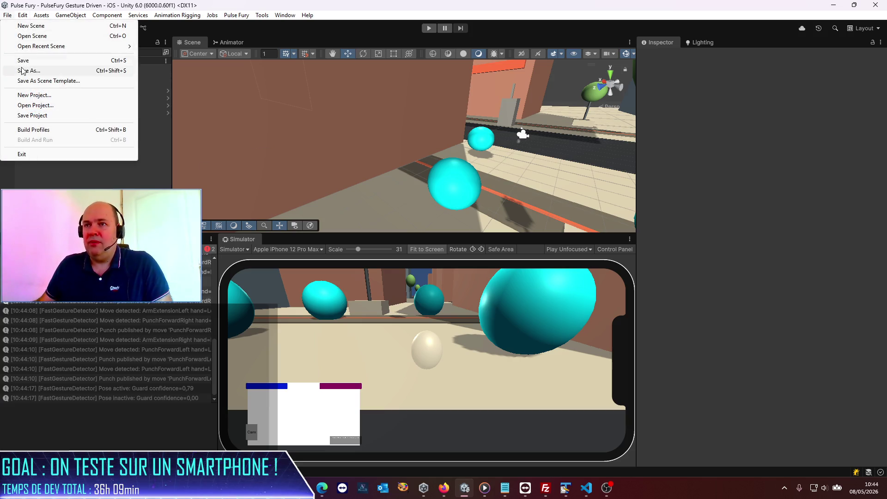
pyautogui.click(22, 62)
pyautogui.click(8, 15)
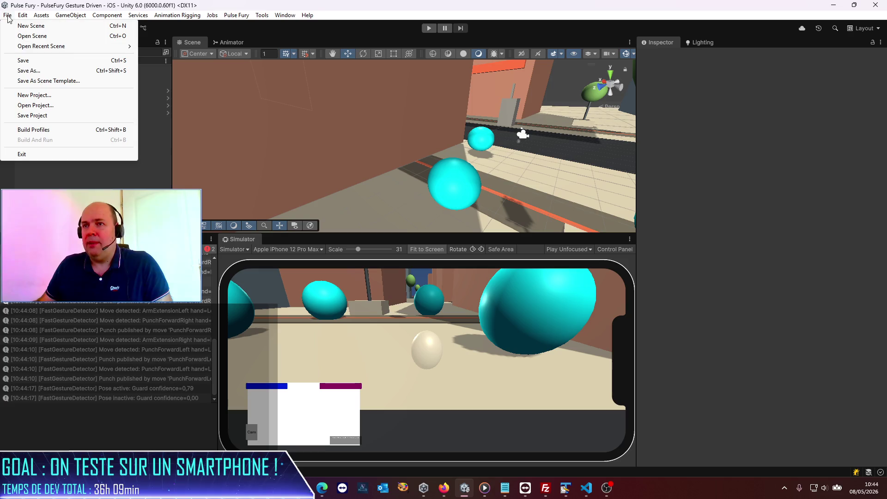
pyautogui.click(45, 133)
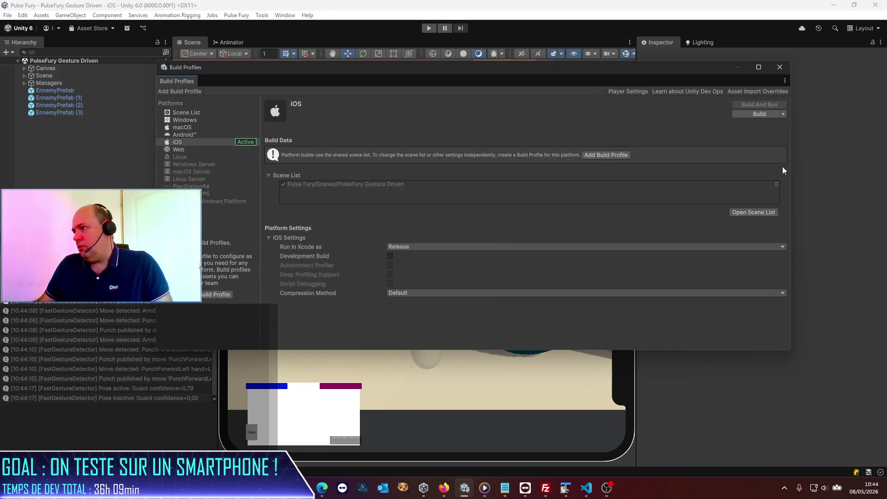
# Step: Build the iOS version into the Pulse Fury folder, replacing the existing build output
pyautogui.click(758, 114)
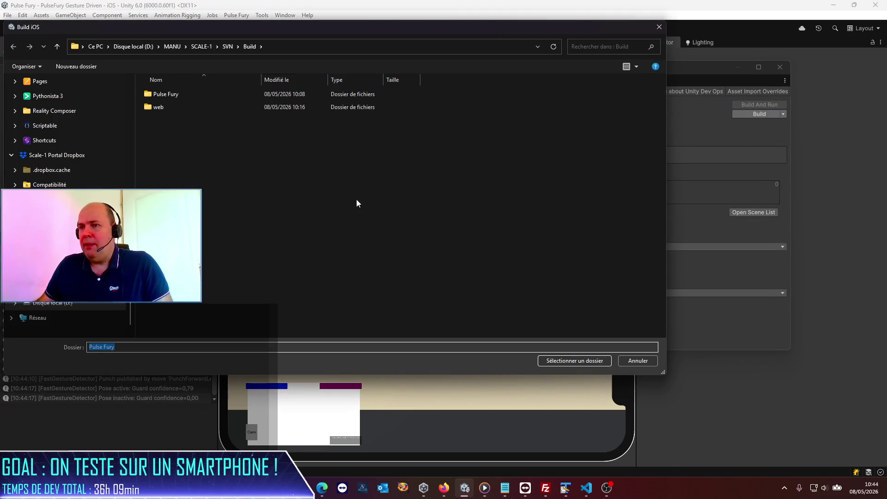
pyautogui.click(598, 361)
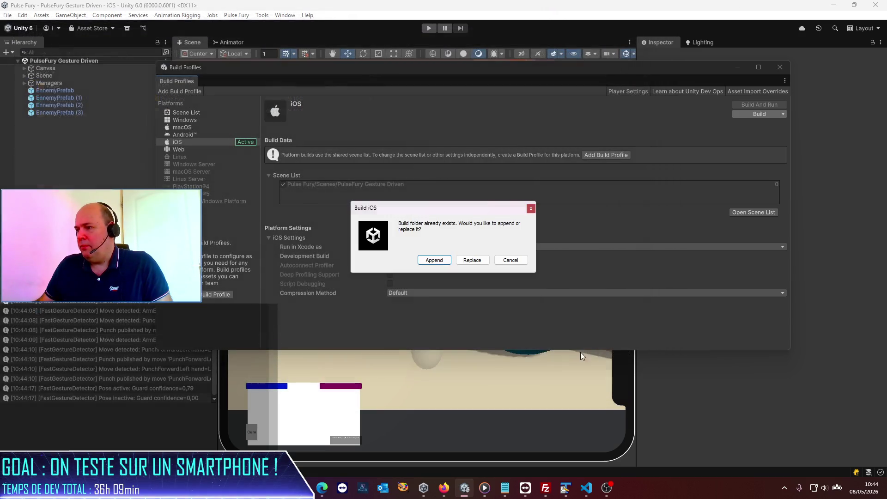
pyautogui.click(472, 260)
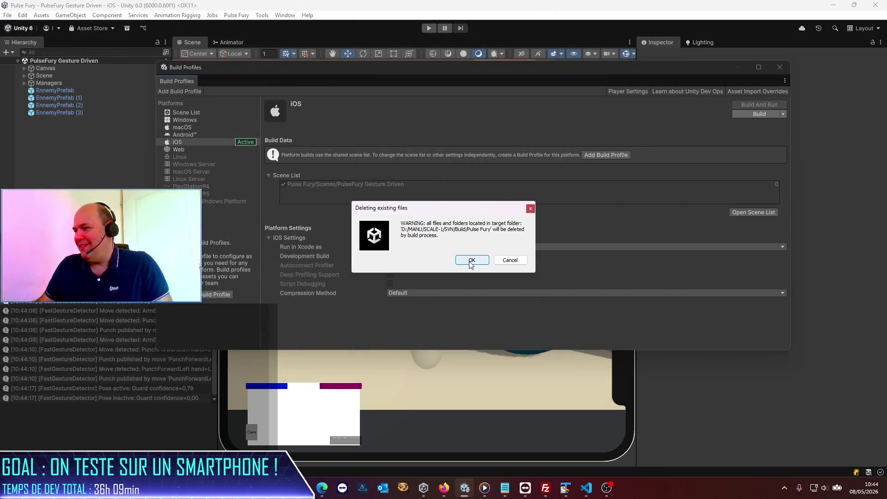
pyautogui.click(471, 261)
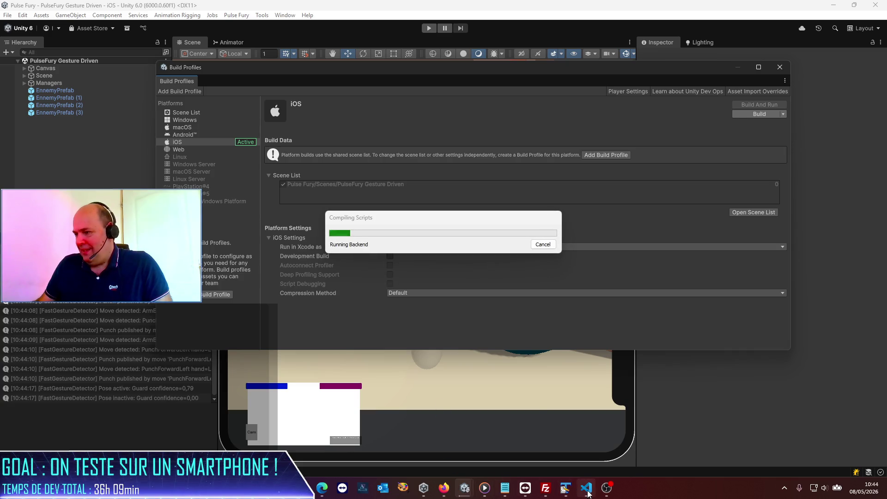
pyautogui.moveTo(525, 491)
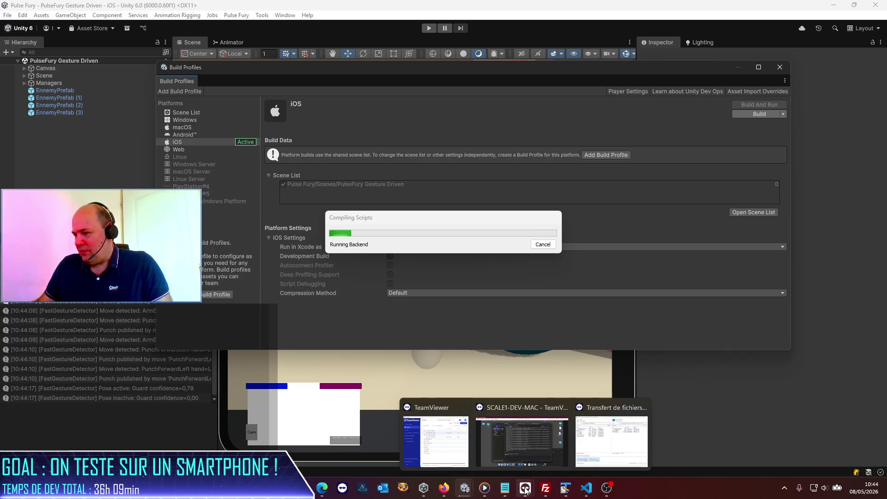
pyautogui.click(522, 439)
# Step: Quit Xcode on the Mac and move the old Unity-iPhone folder from PulseWeb to the Trash
pyautogui.click(79, 39)
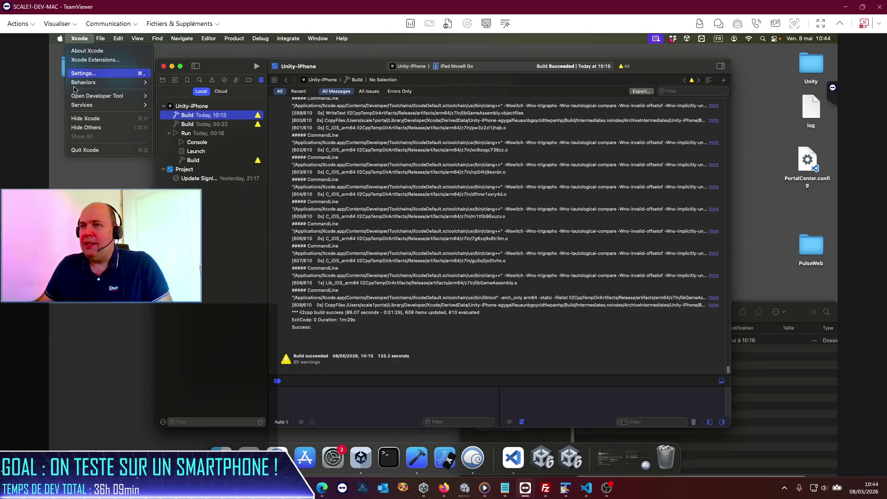
pyautogui.click(86, 150)
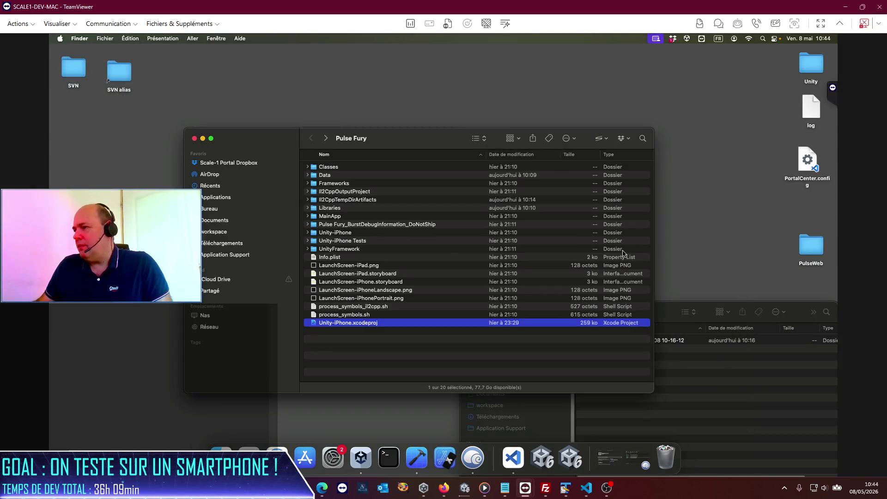
pyautogui.click(686, 372)
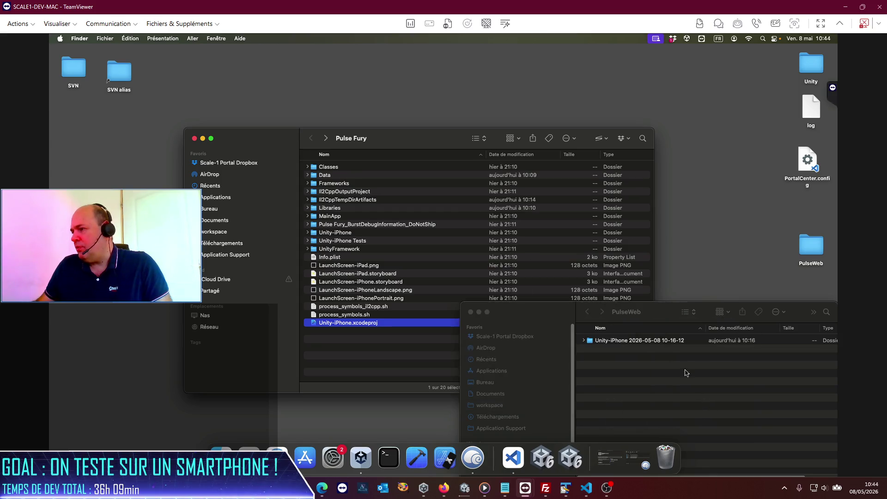
pyautogui.rightClick(629, 341)
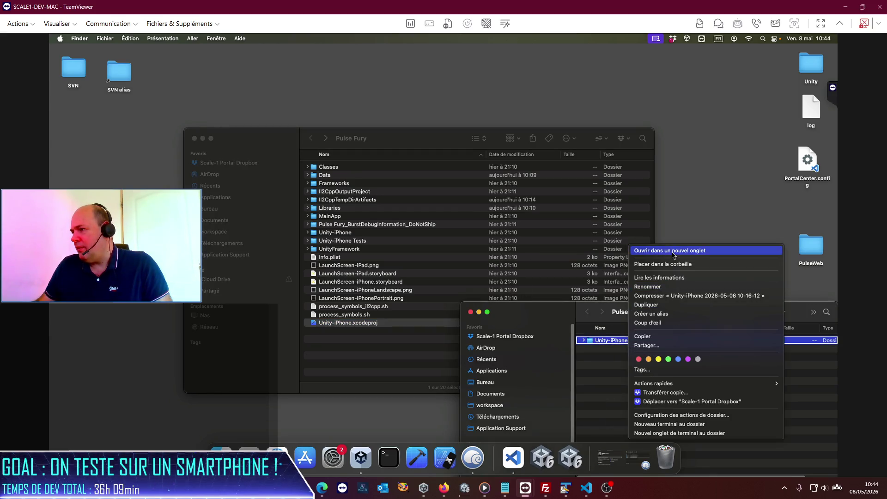
pyautogui.click(672, 264)
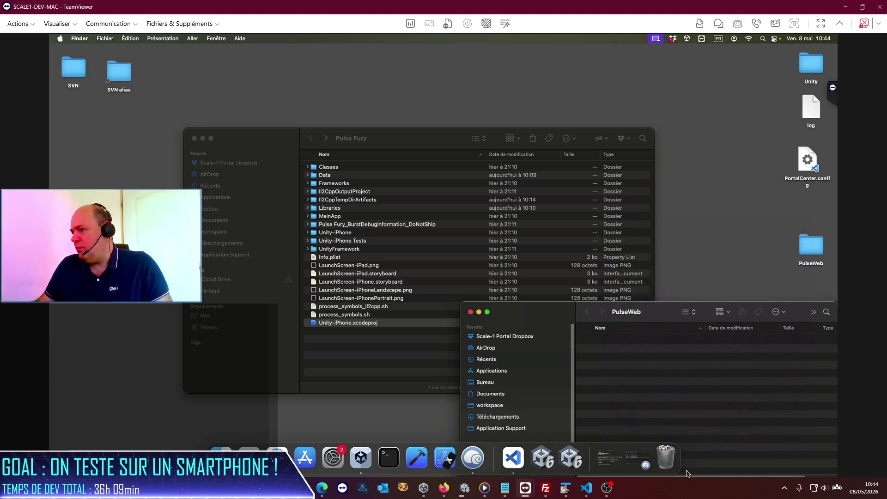
# Step: Empty the Mac's Trash permanently with Vider la corbeille
pyautogui.rightClick(666, 462)
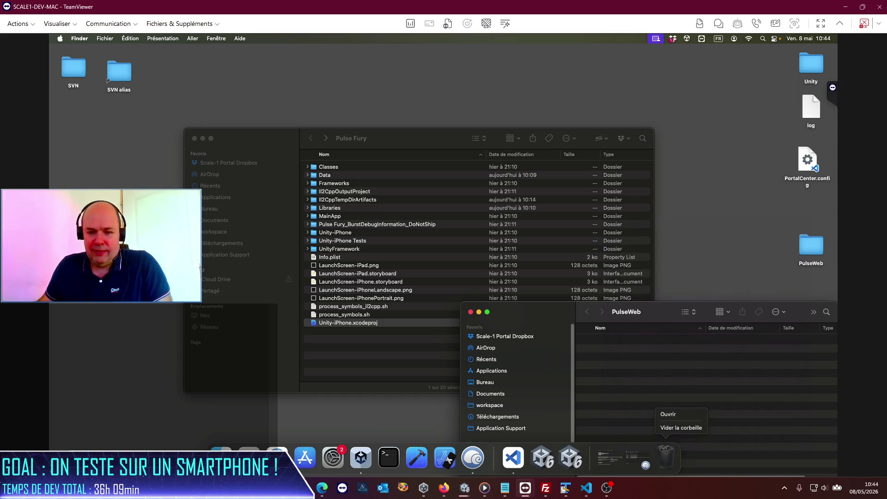
pyautogui.click(681, 428)
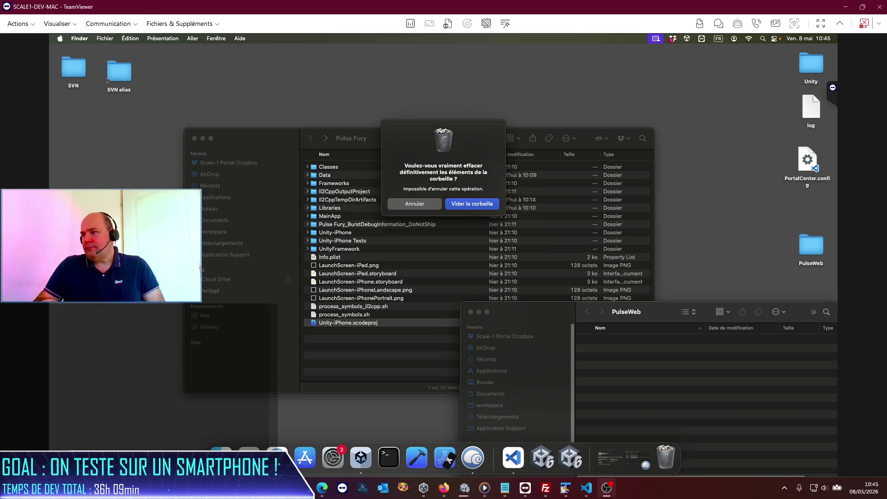
pyautogui.click(475, 203)
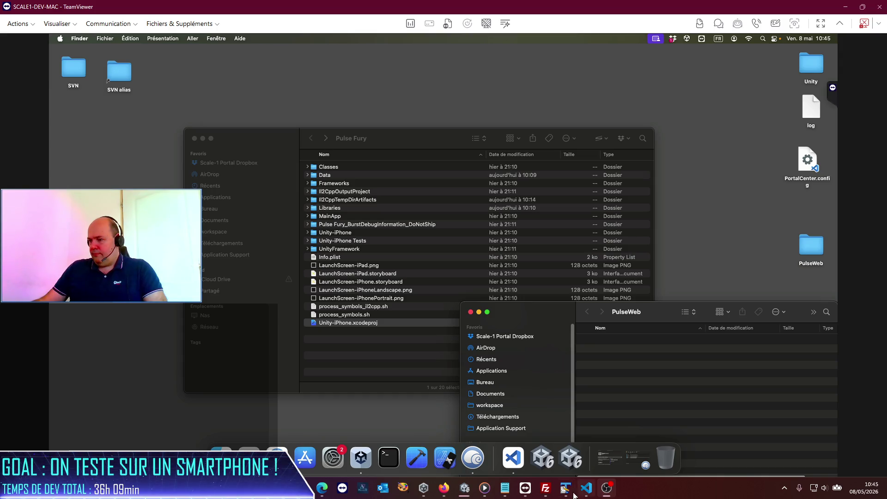
pyautogui.moveTo(526, 494)
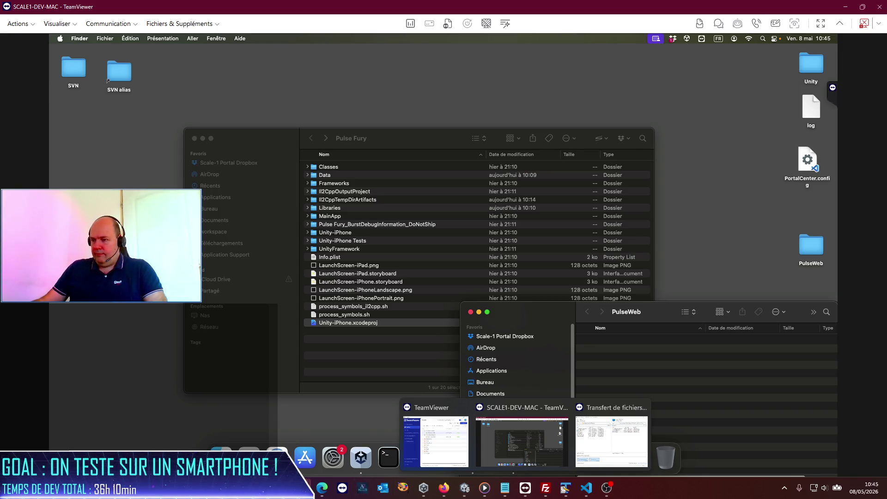
# Step: Close the StreamingAssets folder window in File Explorer
pyautogui.moveTo(303, 488)
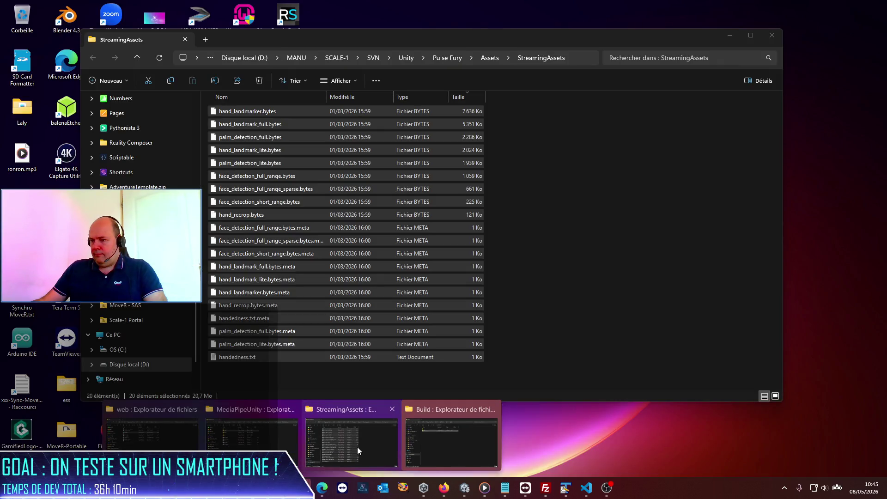
pyautogui.click(379, 449)
pyautogui.click(592, 292)
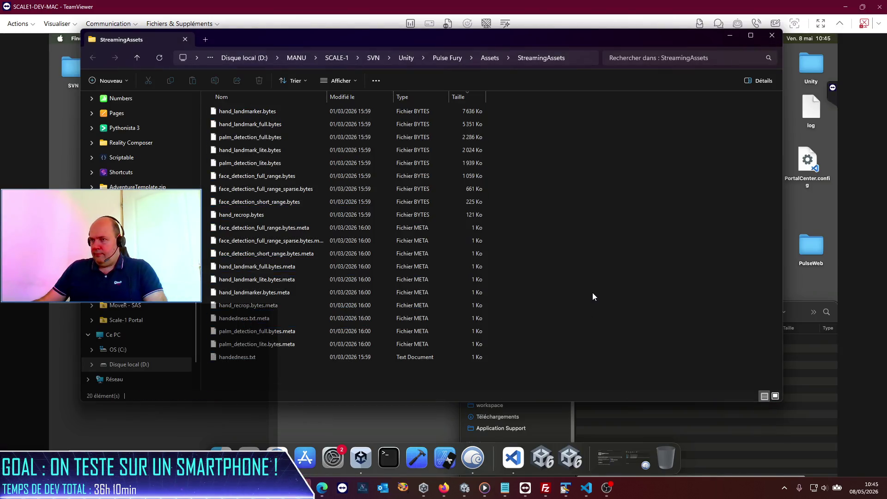
pyautogui.click(778, 37)
# Step: Close Unity's Build Profiles window and return to the SCALE1-DEV-MAC TeamViewer session
pyautogui.moveTo(586, 488)
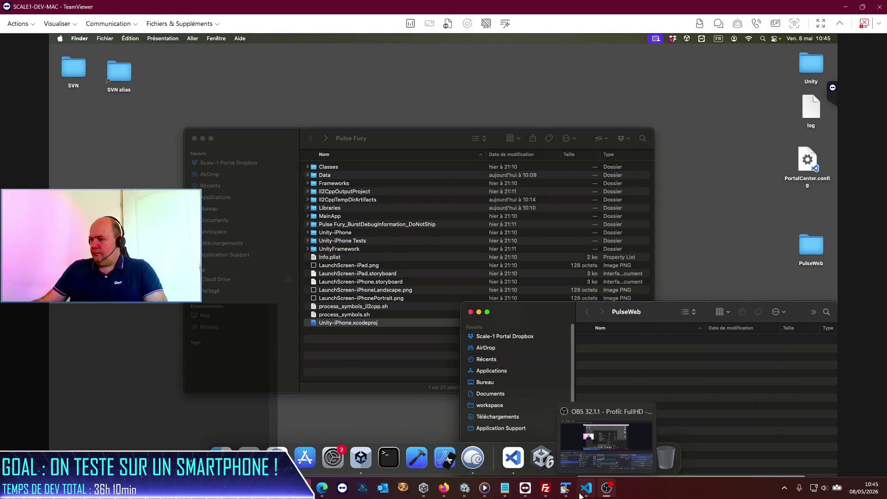
pyautogui.click(468, 491)
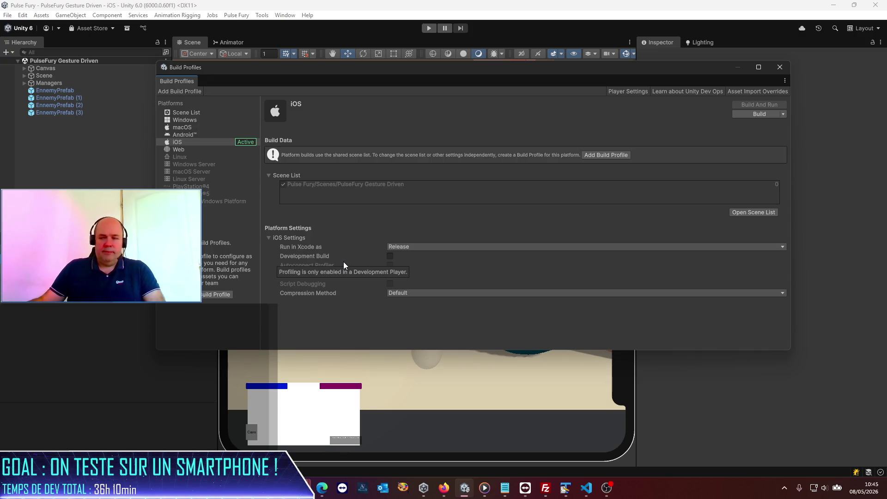
pyautogui.click(779, 68)
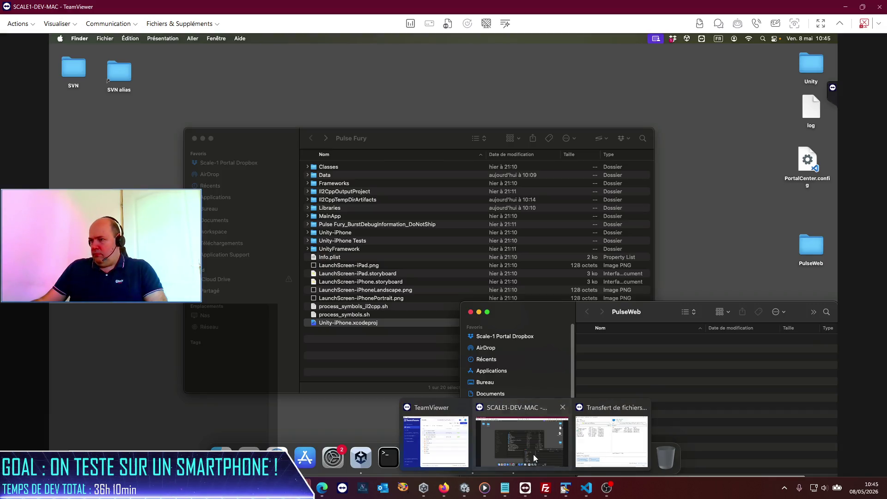
pyautogui.click(533, 455)
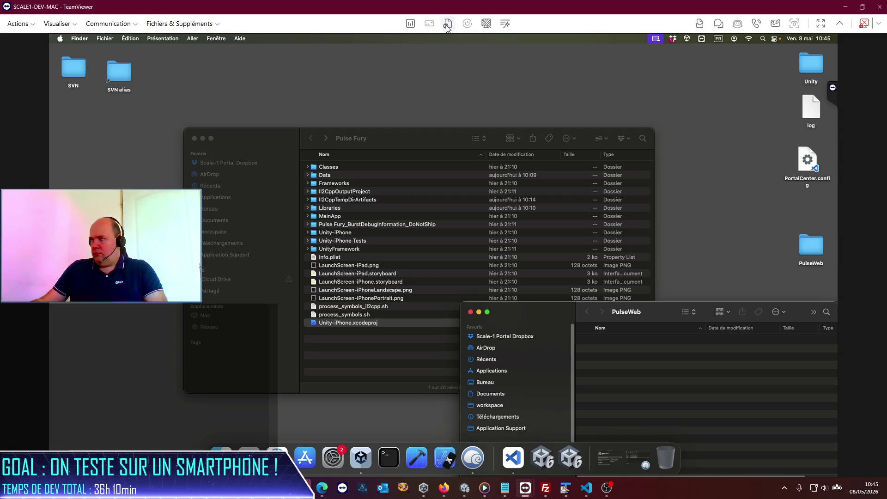
# Step: Open TeamViewer File Transfer and browse locally to D:\MANU\SCALE-1\SVN\Build\Pulse Fury
pyautogui.click(447, 23)
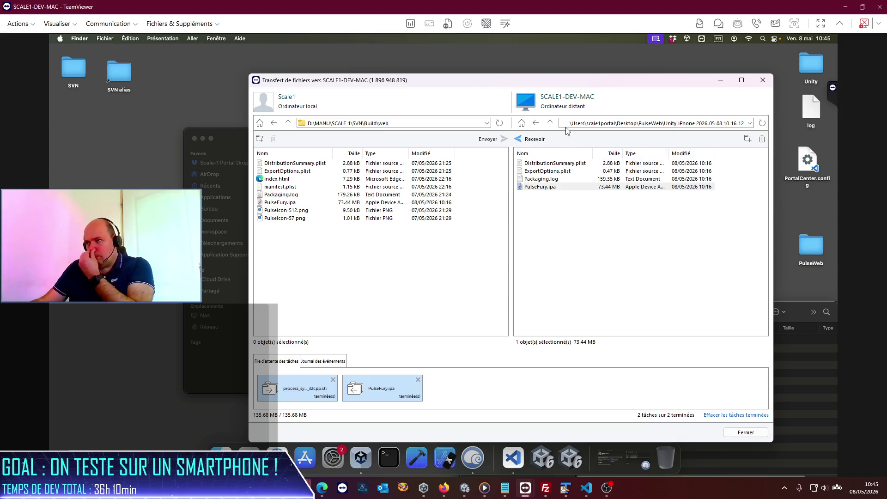
pyautogui.click(550, 122)
pyautogui.click(550, 123)
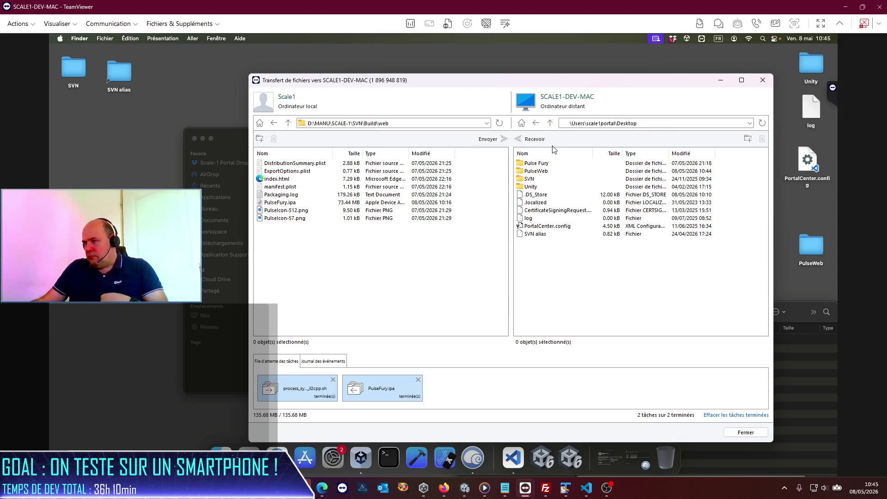
pyautogui.doubleClick(537, 172)
pyautogui.click(288, 123)
pyautogui.click(288, 123)
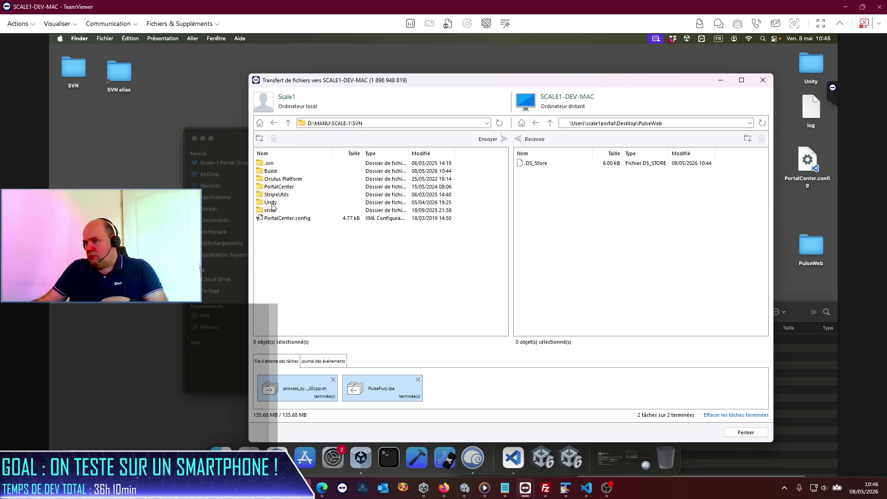
pyautogui.doubleClick(272, 172)
pyautogui.doubleClick(273, 164)
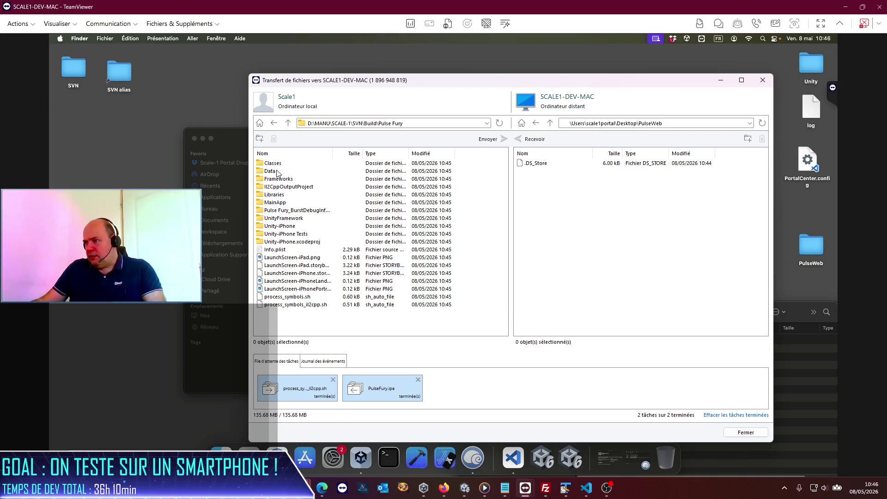
# Step: Send all local Pulse Fury project files to the Mac's Desktop Pulse Fury folder, overwriting all
pyautogui.click(550, 123)
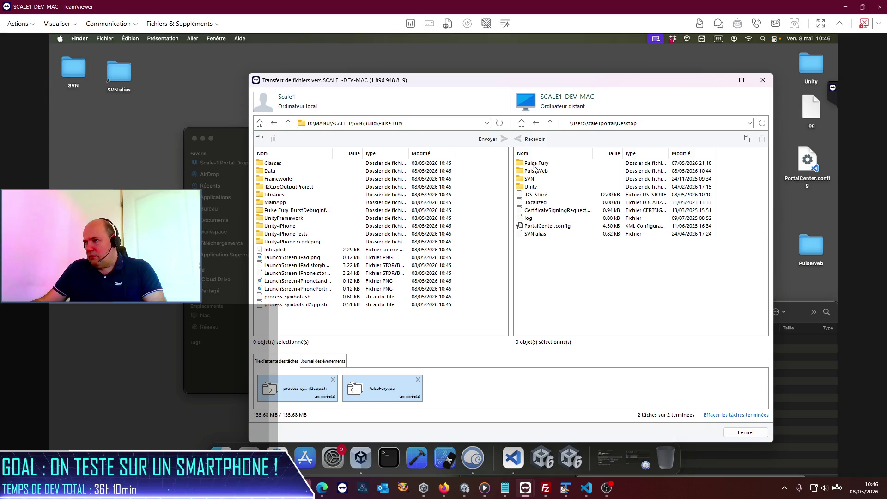
pyautogui.doubleClick(535, 164)
pyautogui.moveTo(318, 319)
pyautogui.mouseDown()
pyautogui.moveTo(278, 156)
pyautogui.moveTo(774, 224)
pyautogui.moveTo(743, 235)
pyautogui.mouseUp()
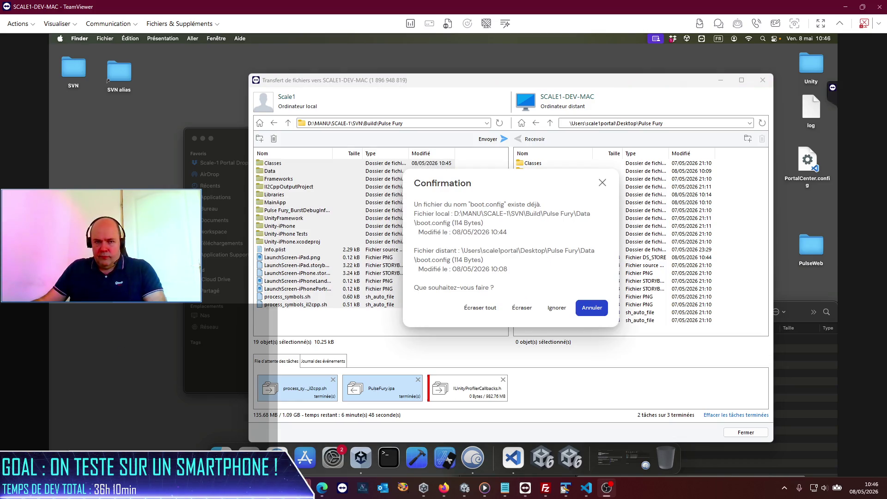
pyautogui.click(481, 309)
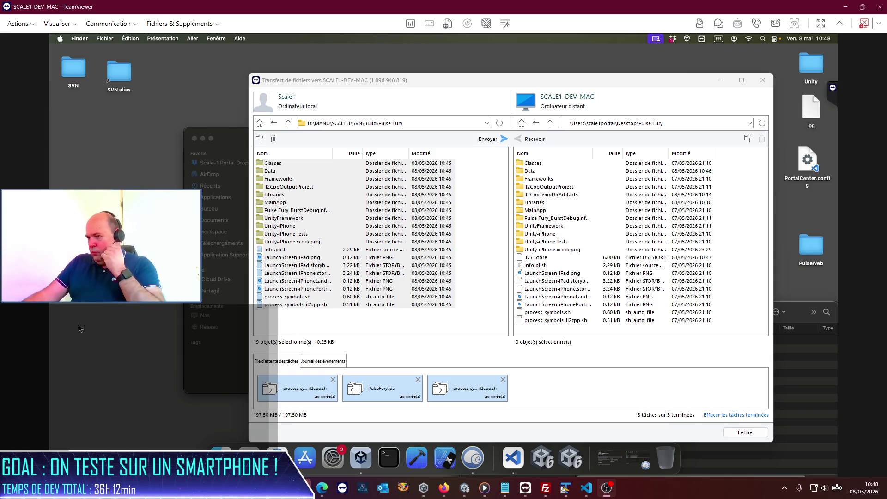
# Step: After the 197.50 MB transfer completes, bring the Mac's Pulse Fury Finder window forward
pyautogui.click(276, 366)
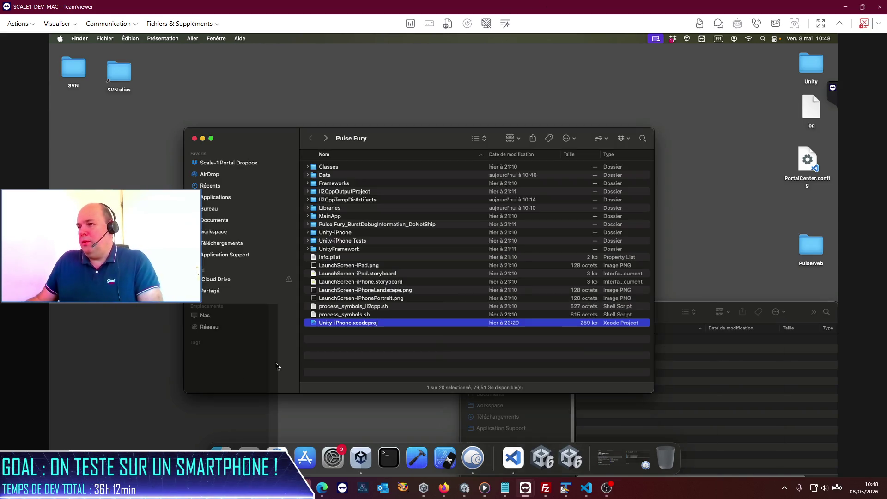
# Step: Open Unity-iPhone.xcodeproj from Finder in Xcode
pyautogui.click(363, 374)
pyautogui.click(349, 326)
pyautogui.doubleClick(349, 326)
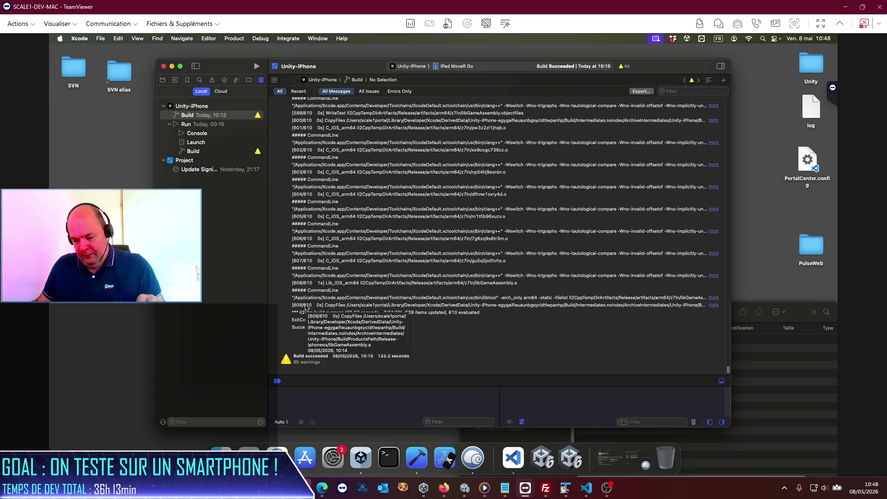
# Step: Build the Unity-iPhone project via Product > Build and view the running build log
pyautogui.click(234, 40)
pyautogui.click(234, 87)
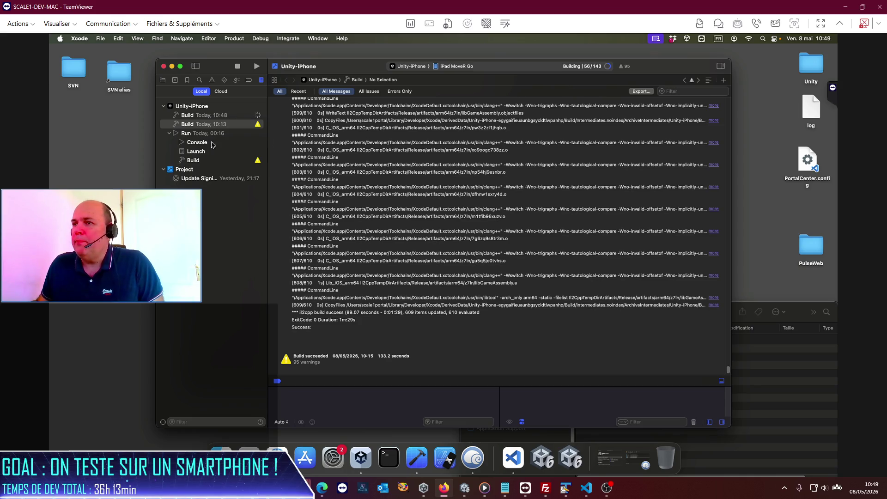
pyautogui.click(210, 116)
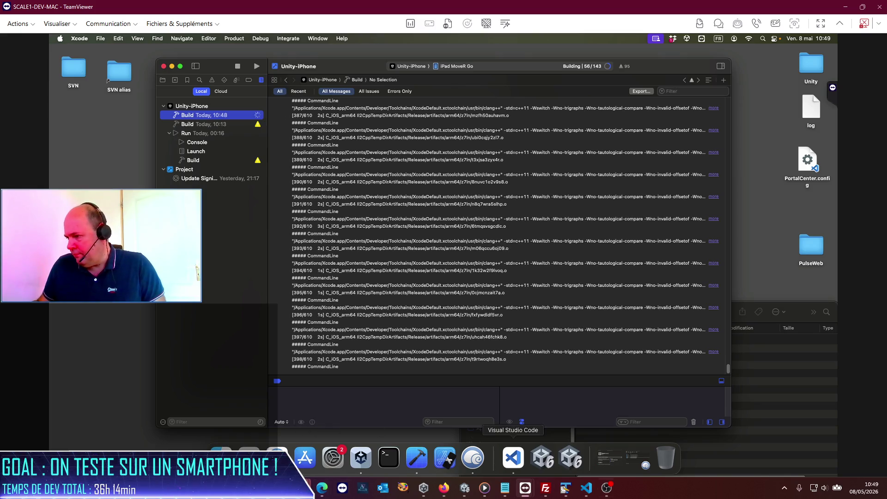
pyautogui.click(462, 495)
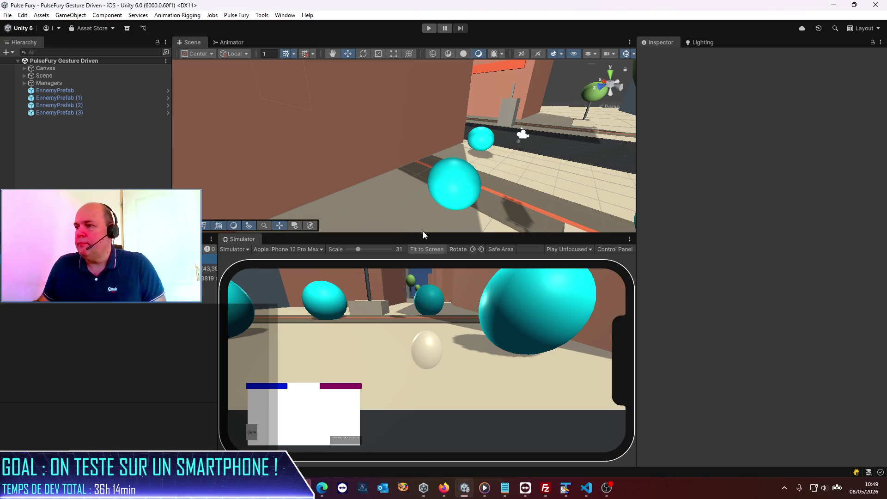
# Step: Enlarge the phone Simulator view, enter Play mode, and rotate the phone six times
pyautogui.moveTo(423, 232); pyautogui.dragTo(423, 206)
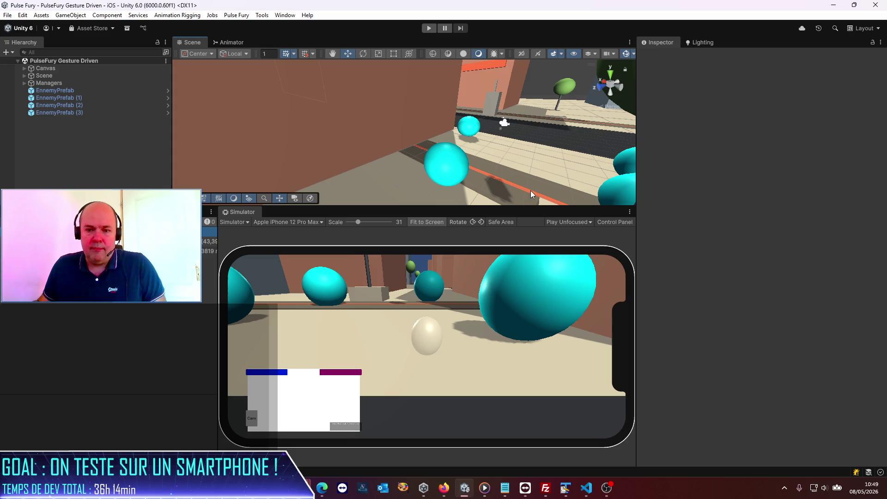
pyautogui.click(430, 28)
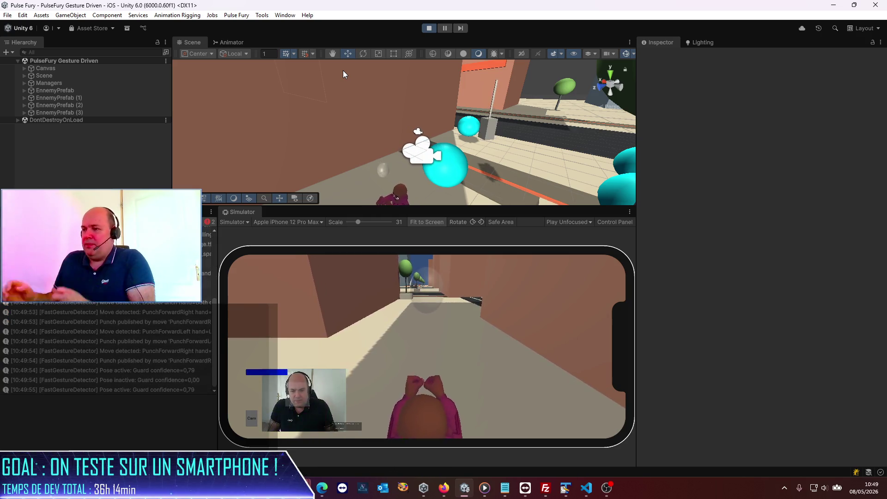
pyautogui.click(481, 222)
pyautogui.click(482, 221)
pyautogui.click(482, 220)
pyautogui.click(483, 221)
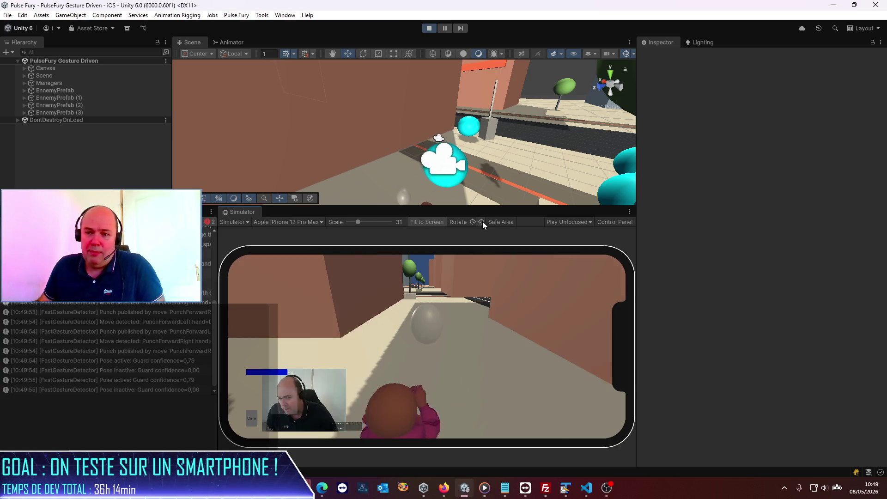
pyautogui.click(482, 220)
pyautogui.click(483, 221)
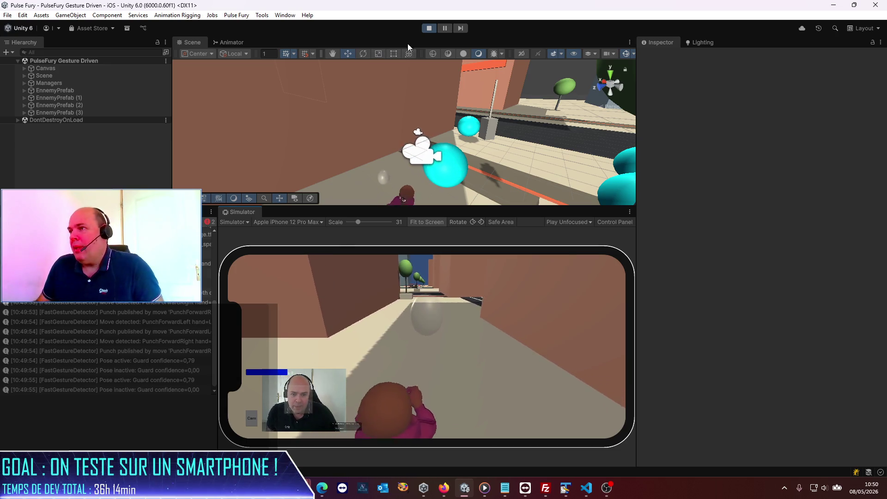
# Step: Stop Play mode in Unity
pyautogui.click(428, 29)
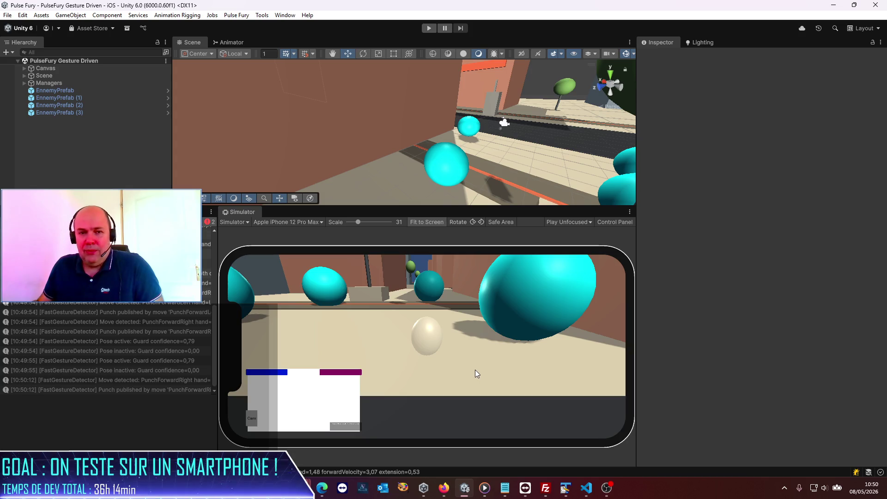
pyautogui.moveTo(603, 492)
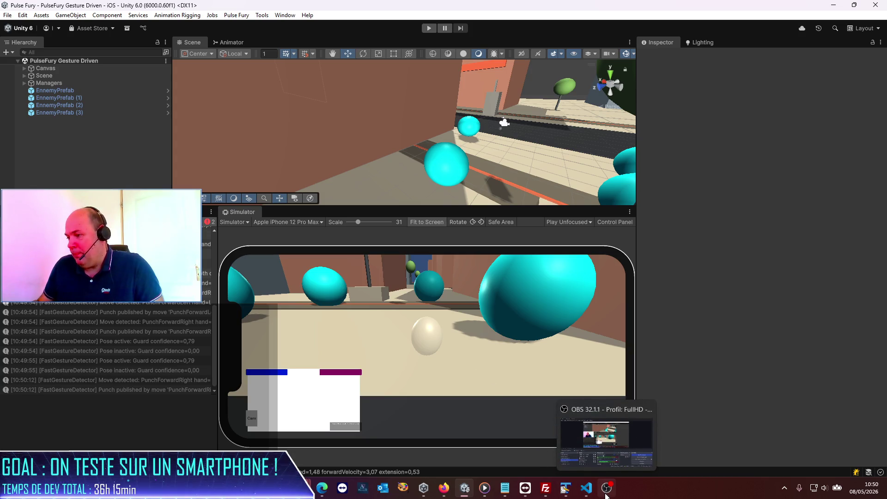
pyautogui.moveTo(546, 494)
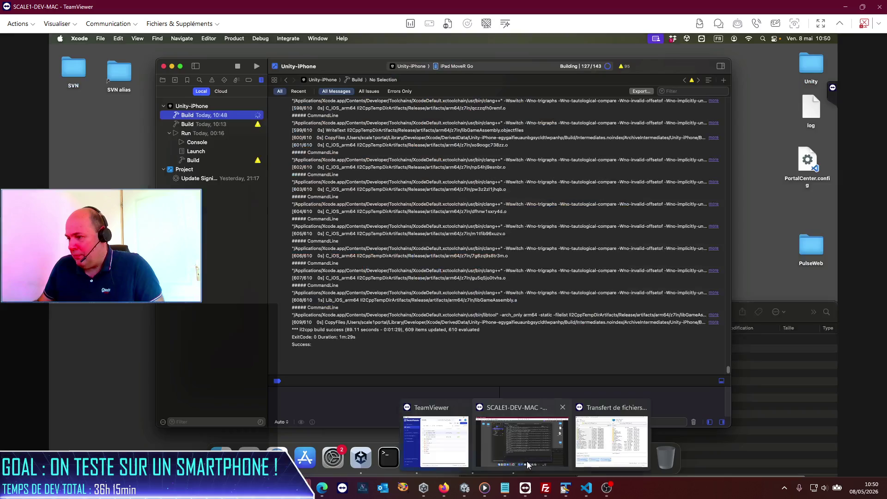
# Step: Bring the SCALE1-DEV-MAC TeamViewer session back to the front
pyautogui.click(527, 439)
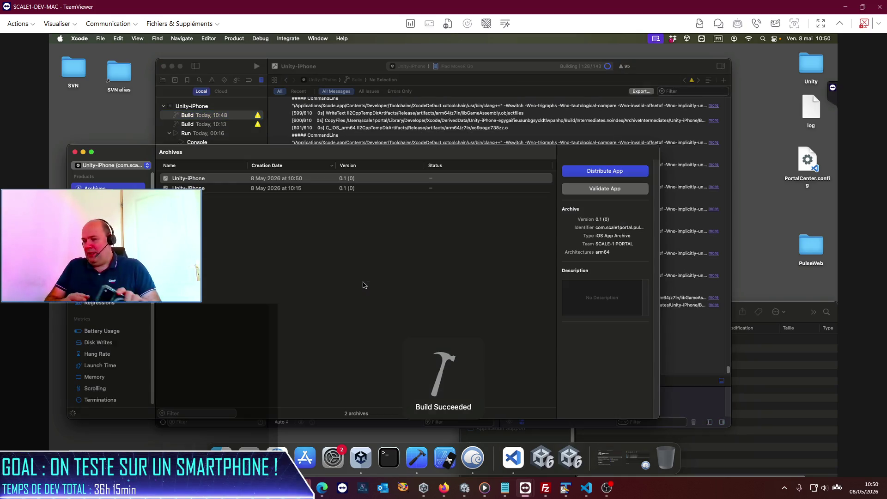
# Step: Distribute the archive as Custom > Release Testing with automatic signing, exporting PulseFury.ipa to PulseWeb
pyautogui.click(616, 173)
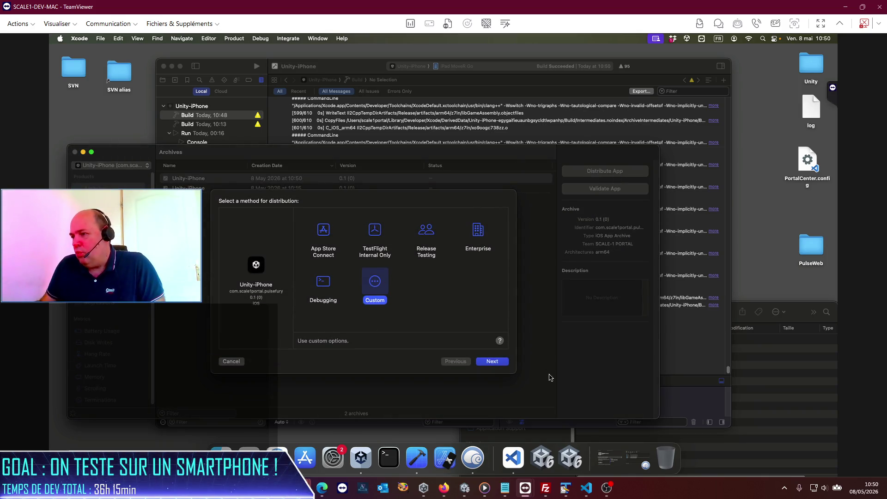
pyautogui.click(505, 361)
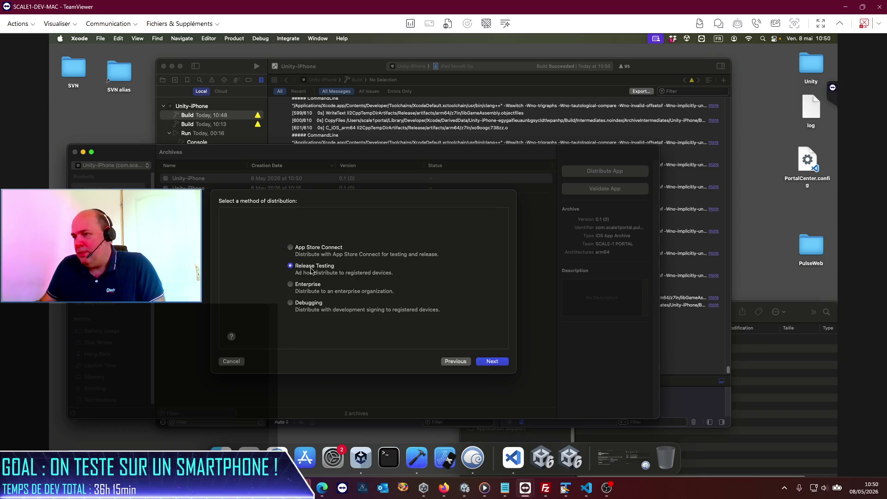
pyautogui.click(489, 363)
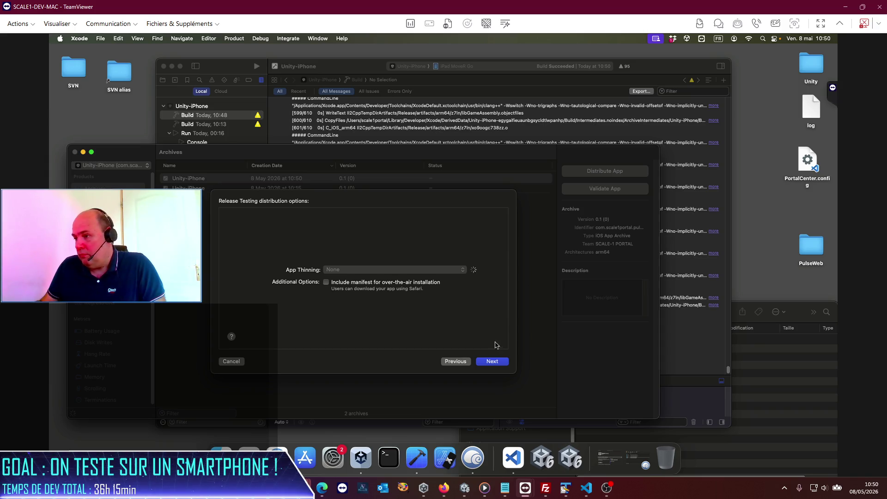
pyautogui.click(493, 362)
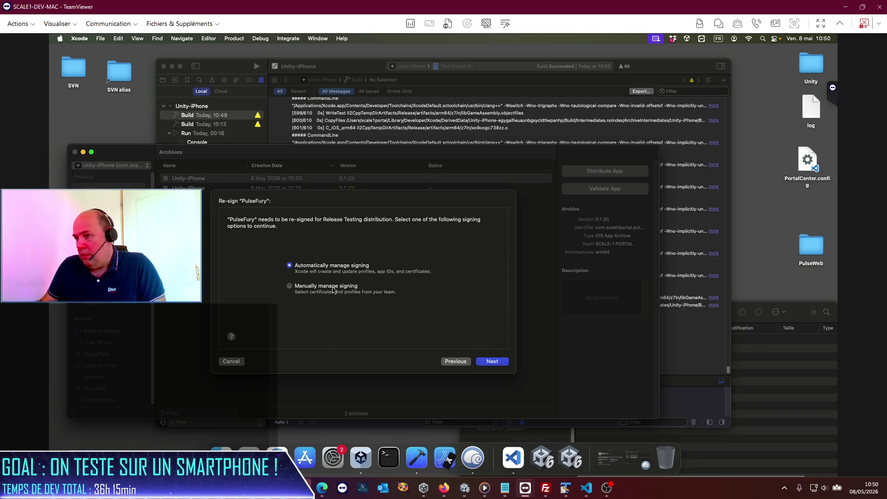
pyautogui.click(497, 363)
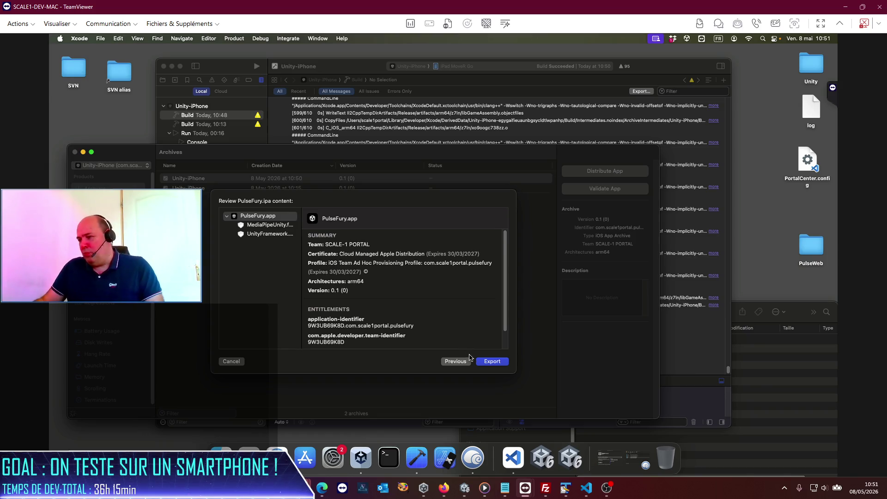
pyautogui.click(491, 361)
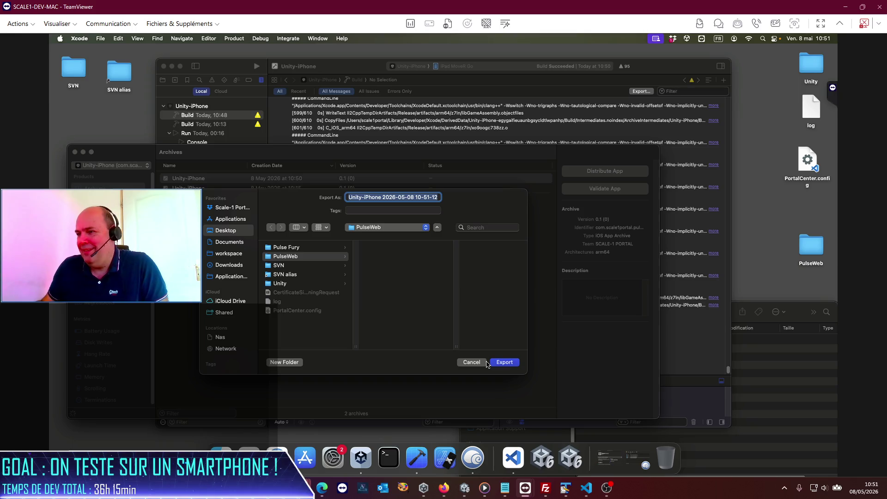
pyautogui.click(497, 365)
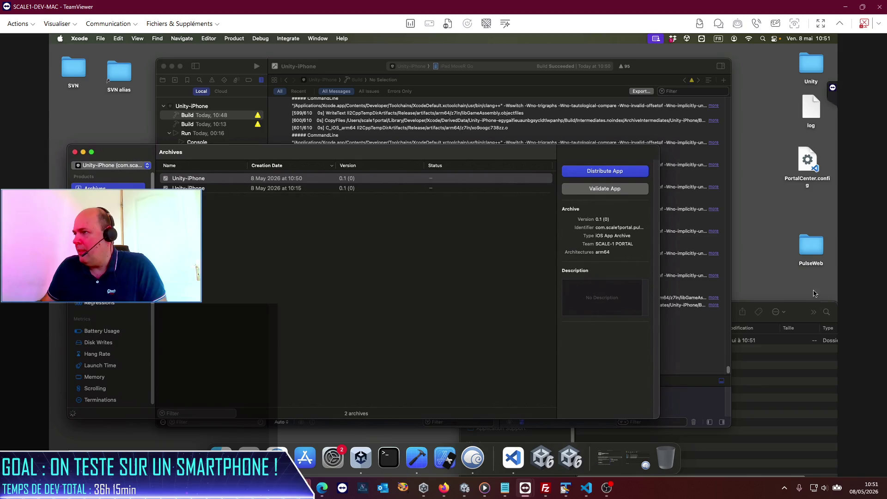
# Step: In TeamViewer File Transfer, browse to remote Desktop\PulseWeb\Unity-iPhone and local Build\web
pyautogui.click(447, 24)
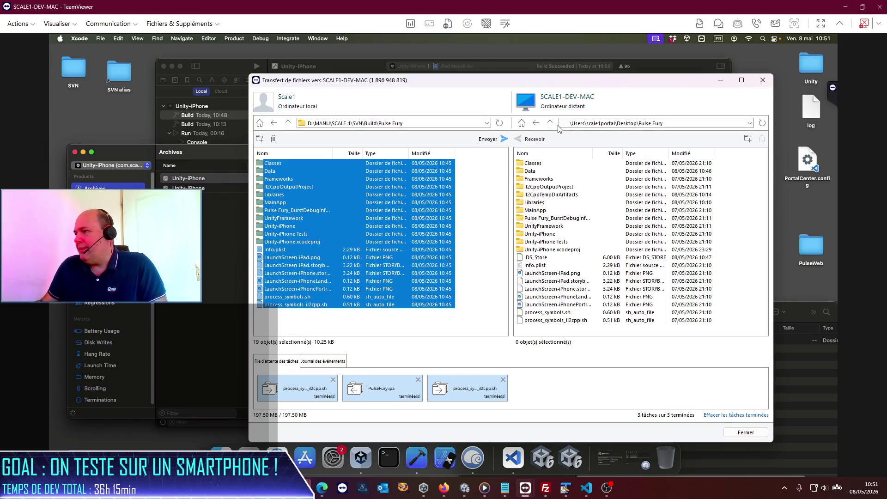
pyautogui.click(549, 127)
pyautogui.click(550, 123)
pyautogui.doubleClick(540, 172)
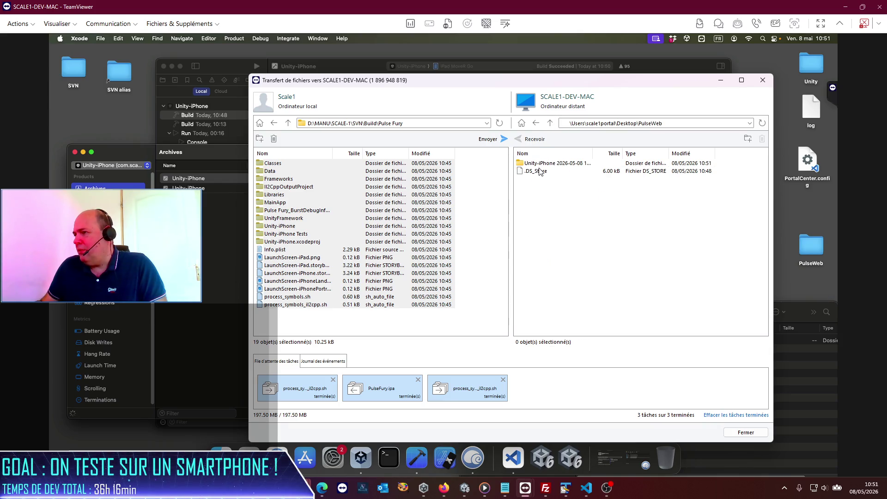
pyautogui.doubleClick(540, 163)
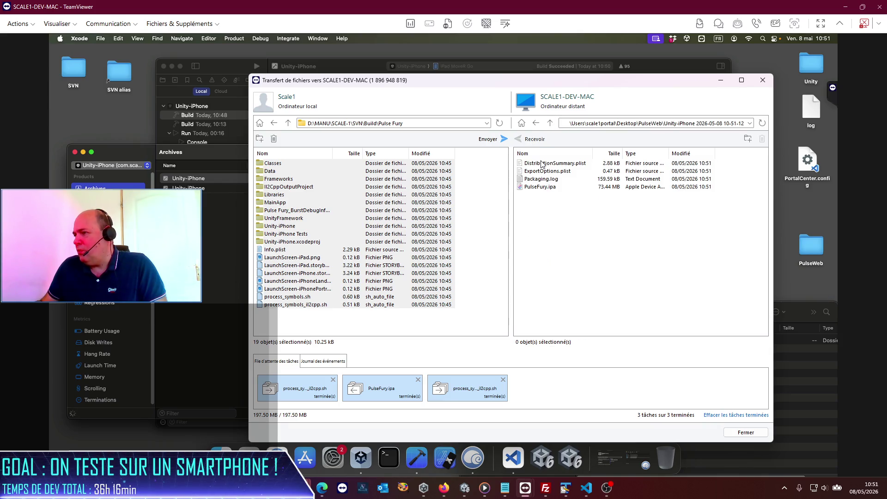
pyautogui.click(288, 123)
pyautogui.doubleClick(276, 172)
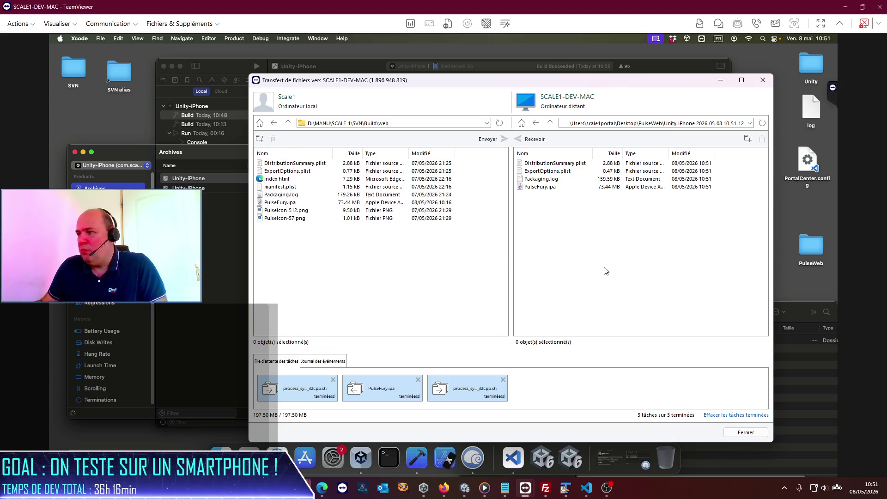
# Step: Copy PulseFury.ipa into local Build\web, overwriting the old copy, then switch to FileZilla
pyautogui.click(550, 179)
pyautogui.click(543, 187)
pyautogui.moveTo(551, 192); pyautogui.dragTo(307, 277)
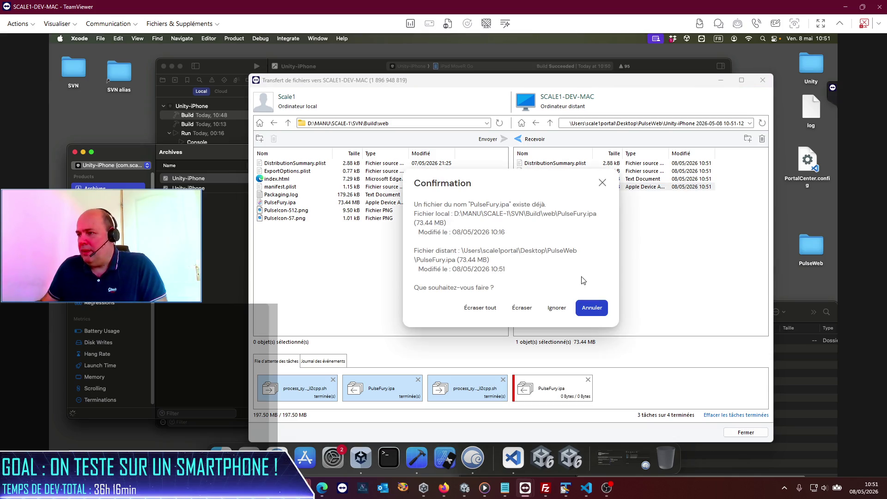
pyautogui.click(493, 307)
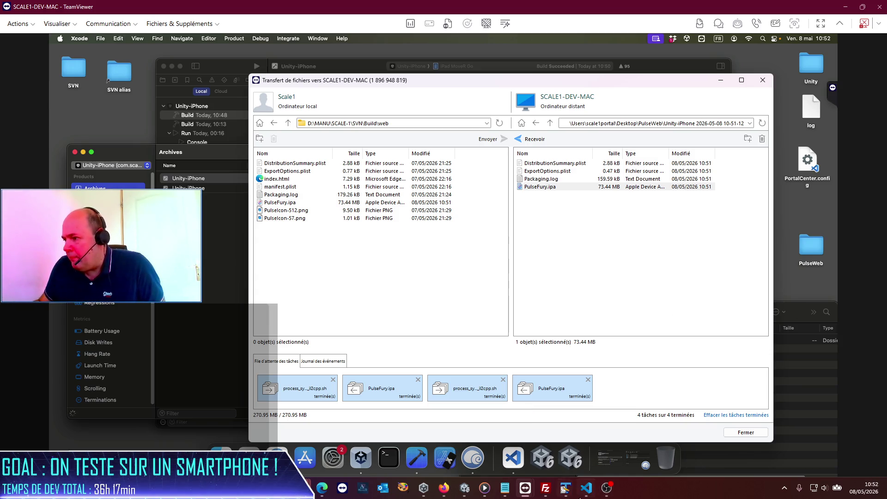
pyautogui.click(545, 488)
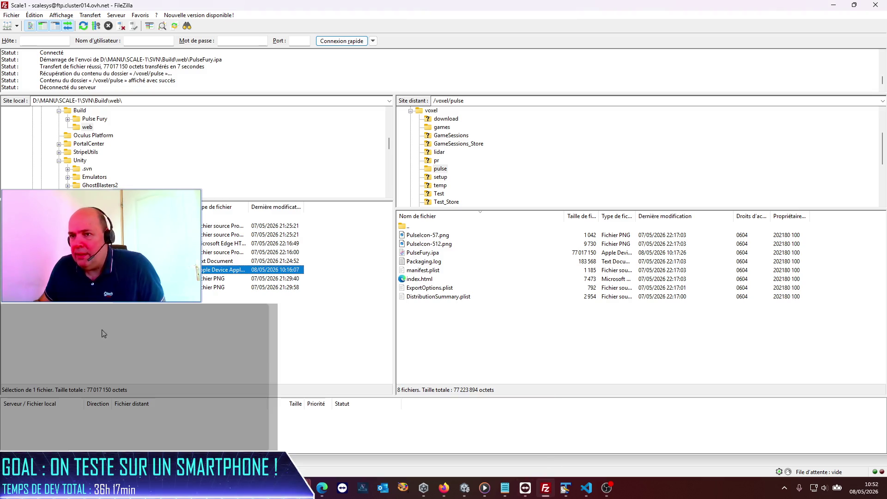
# Step: Upload the local PulseFury.ipa to the server's /voxel/pulse folder in FileZilla
pyautogui.click(104, 333)
pyautogui.click(197, 270)
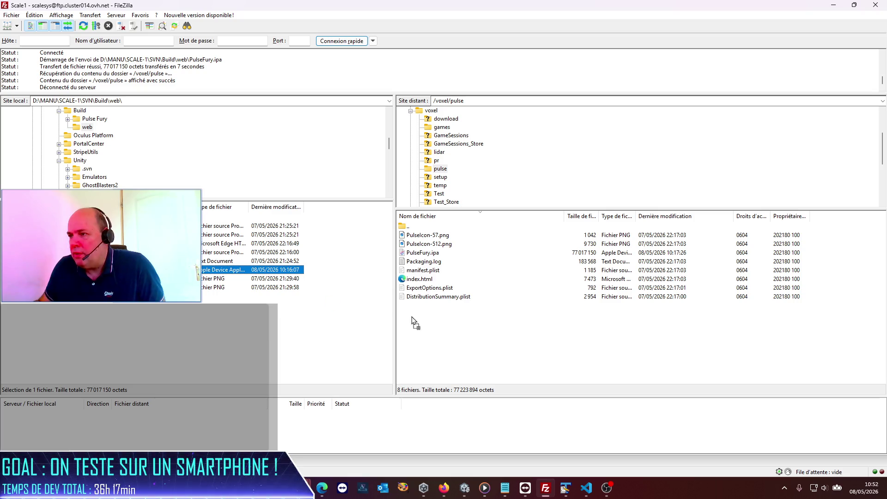
pyautogui.moveTo(414, 322); pyautogui.dragTo(414, 322)
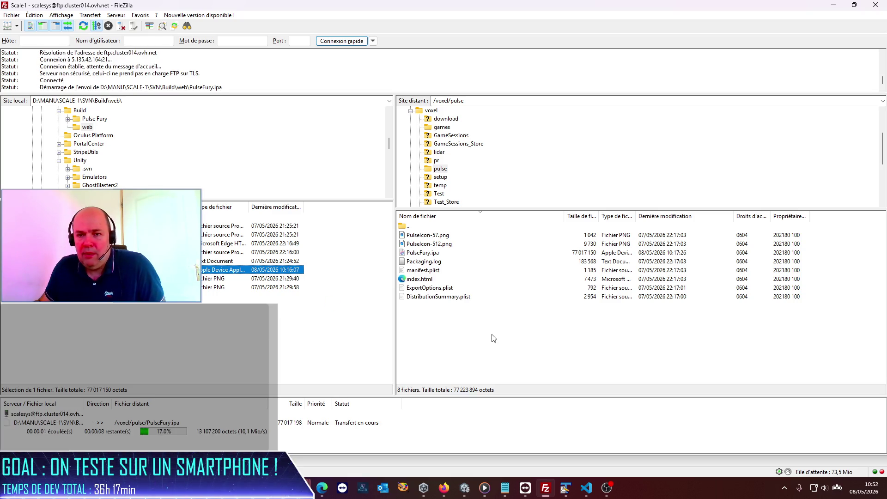
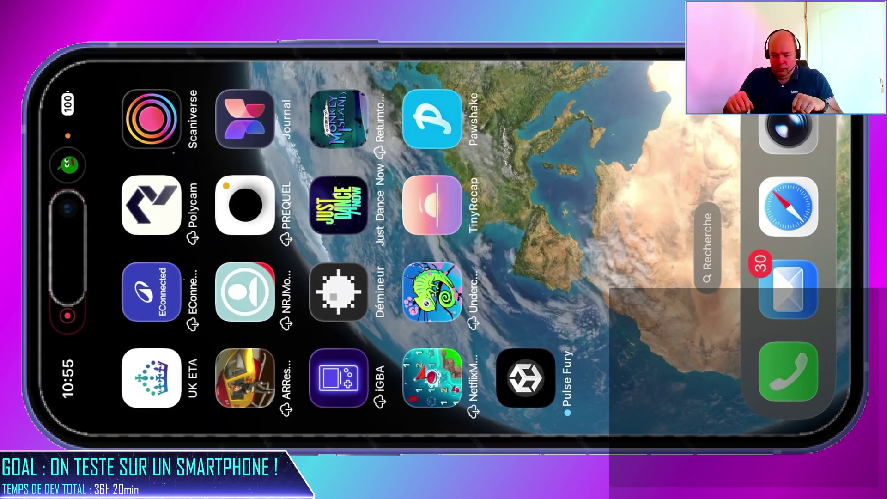
# Step: Launch the Pulse Fury build from the mirrored iPhone home screen
pyautogui.click(525, 379)
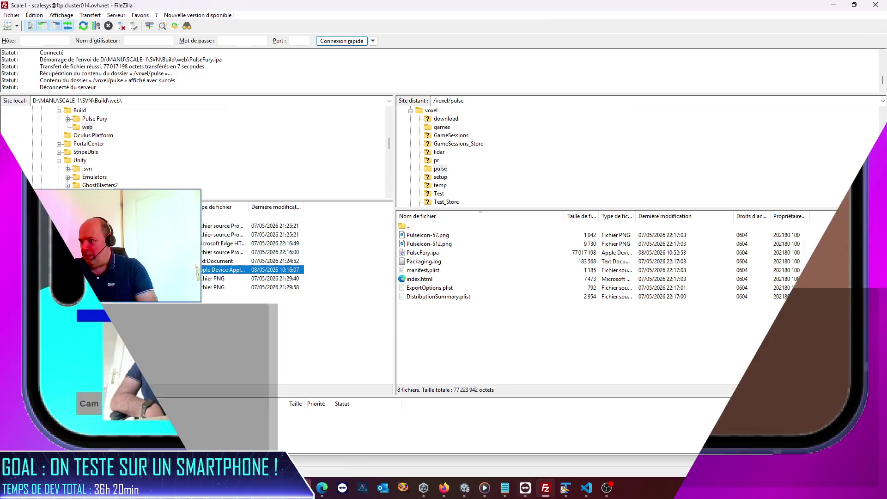
# Step: Bring the Codex conversation forward, then switch to the Unity screen orientation docs
pyautogui.click(586, 488)
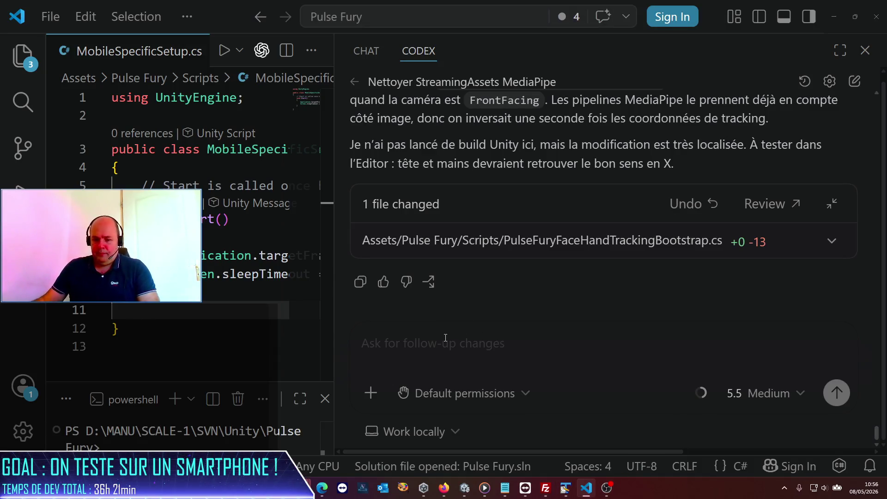
pyautogui.press('alt')
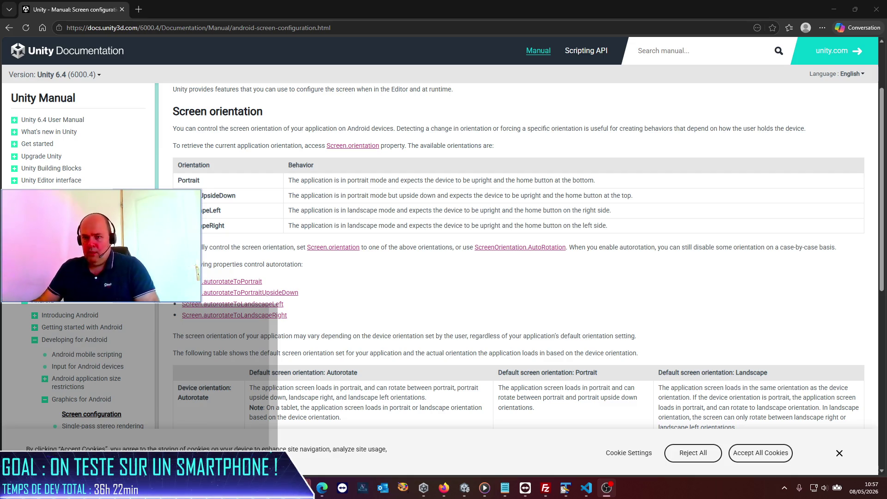
# Step: Write 'Alors test sur device :' with Landscape Right results: hands OK, head OK but X inverted
pyautogui.click(586, 488)
pyautogui.write('Alors ')
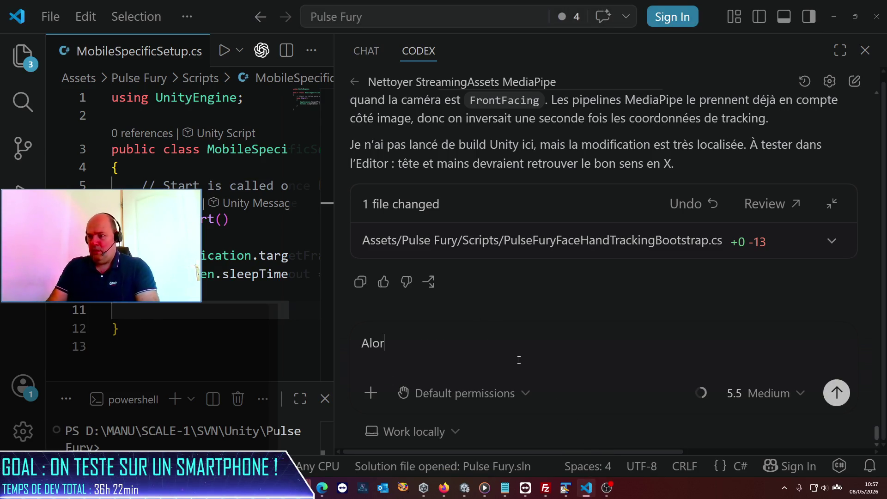
pyautogui.write('test ')
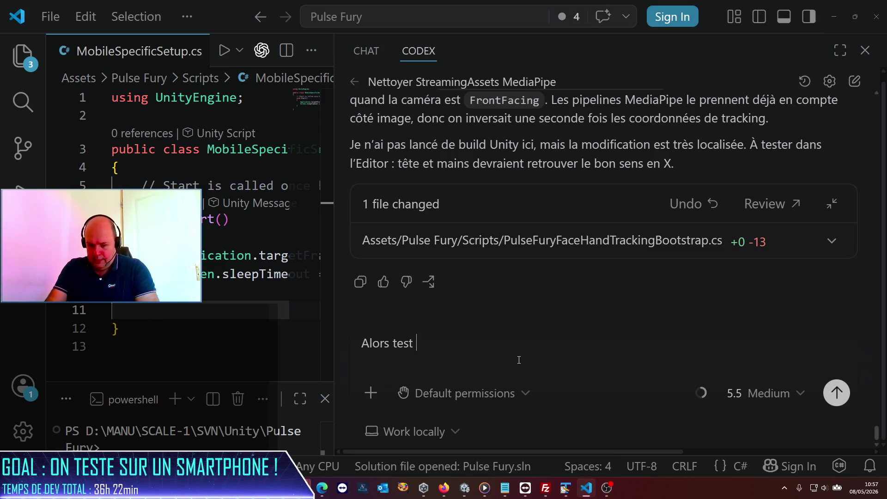
pyautogui.write('sur d')
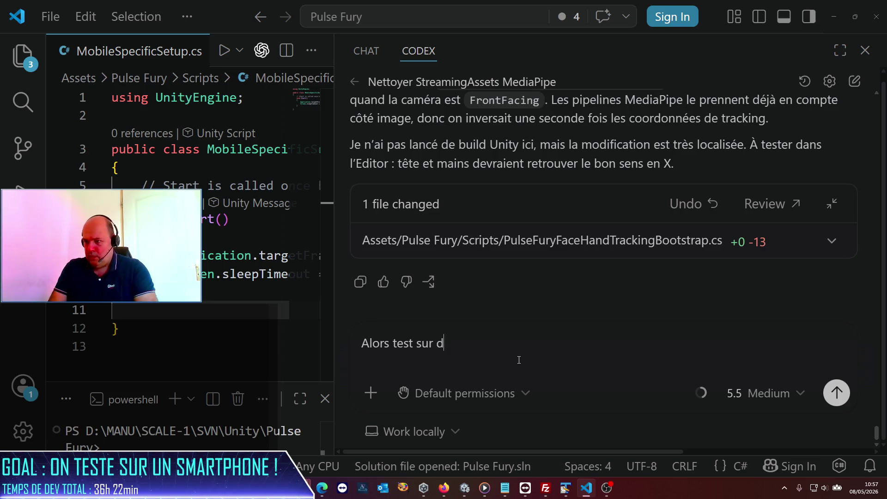
pyautogui.write('evice :')
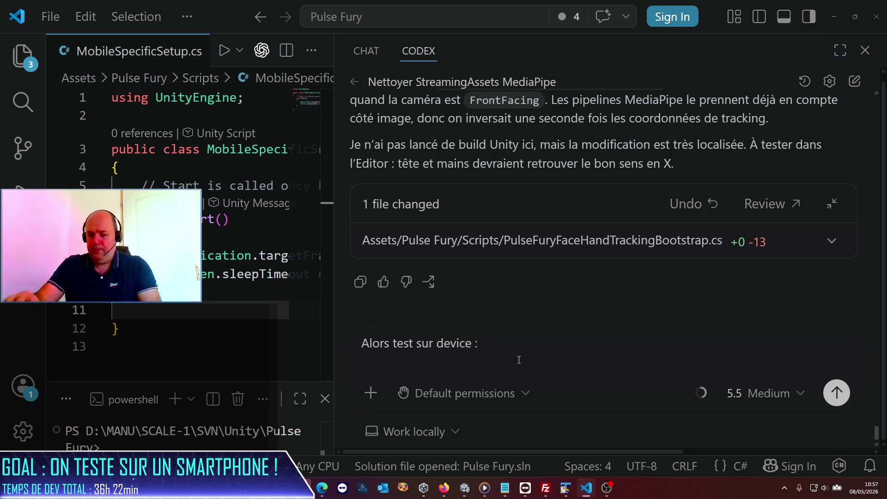
pyautogui.hotkey('shift', 'Return')
pyautogui.write('- Lans')
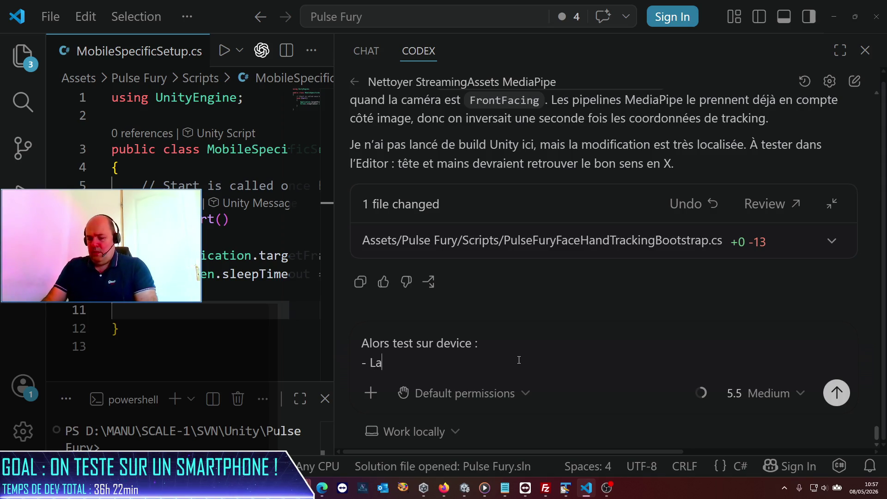
pyautogui.press('BackSpace')
pyautogui.write('dscape Right :')
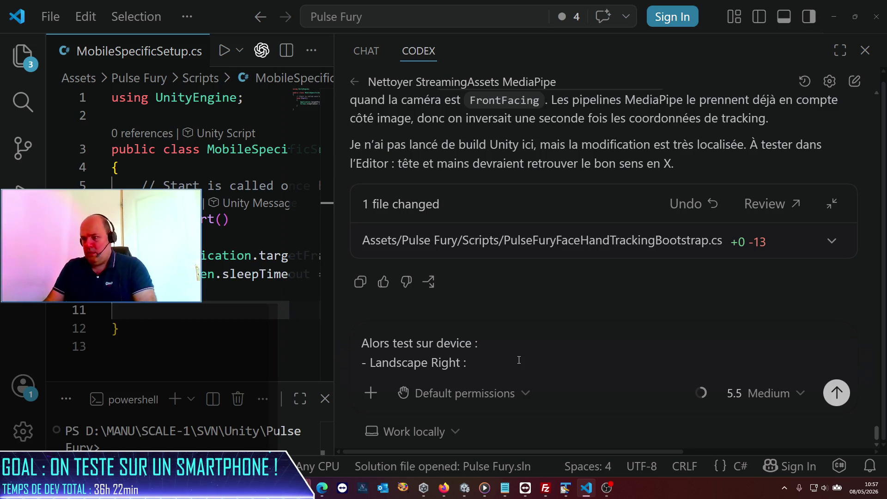
pyautogui.write('des ')
pyautogui.write('mian')
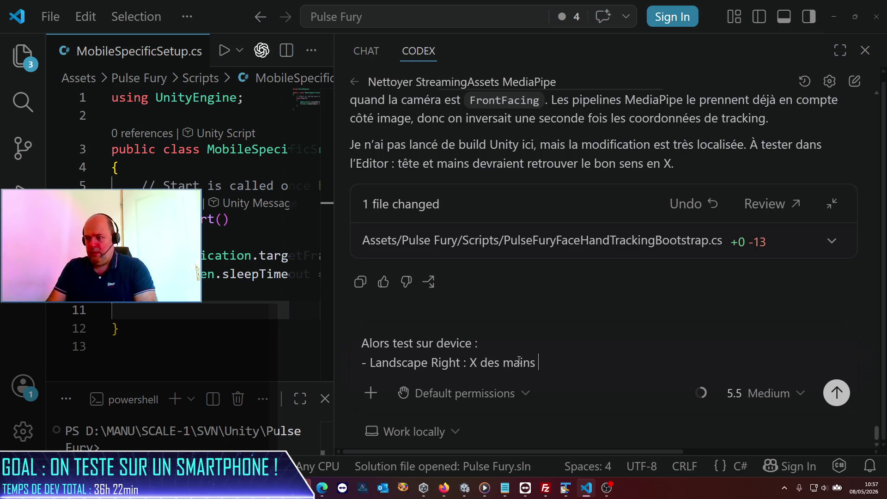
pyautogui.hotkey('ctrl', 'BackSpace')
pyautogui.hotkey('ctrl', 'BackSpace')
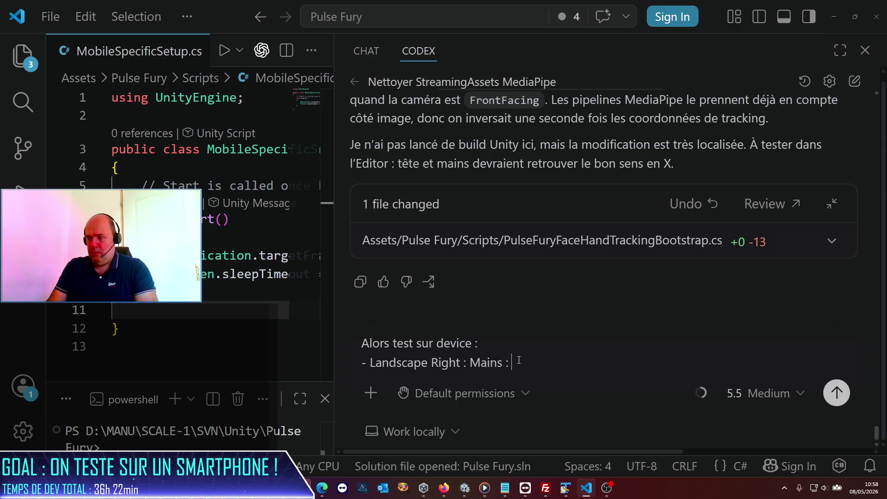
pyautogui.hotkey('ctrl', 'BackSpace')
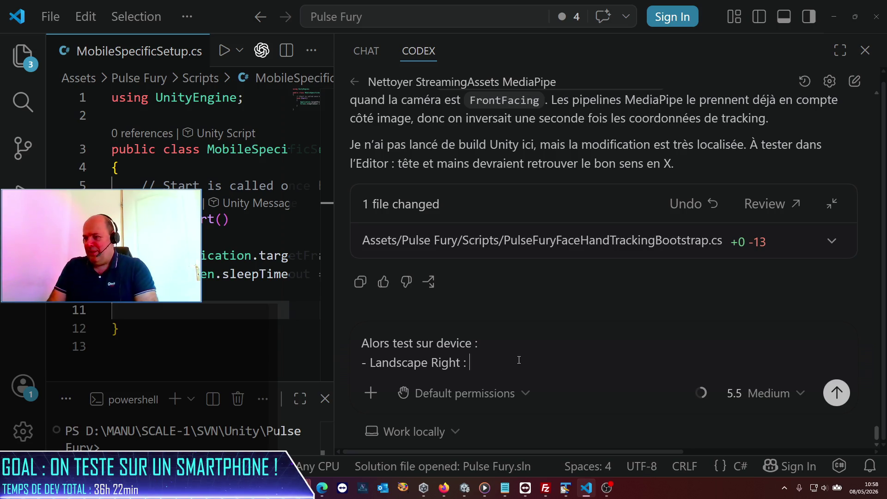
pyautogui.write('X des mains OK')
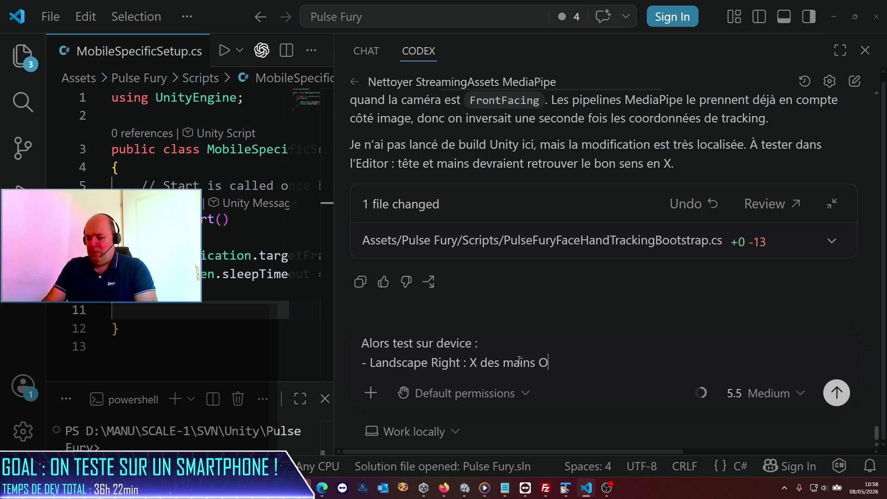
pyautogui.write(' mais leu')
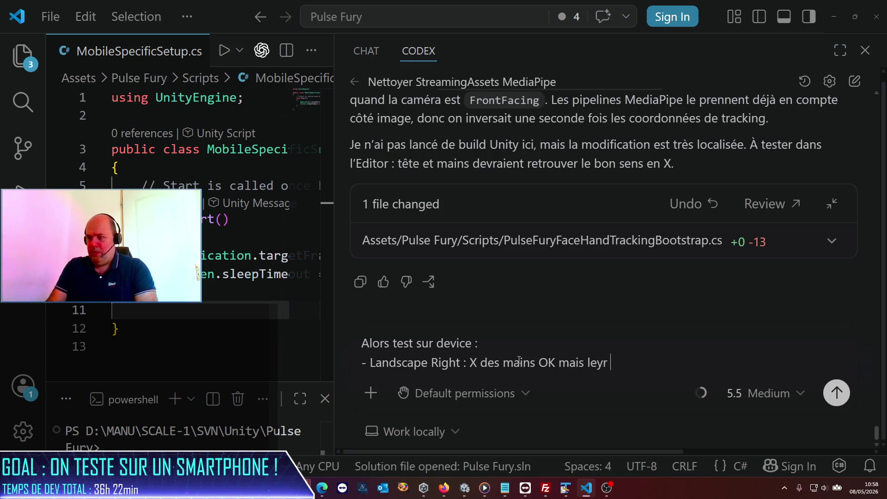
pyautogui.write('r Y est inversé')
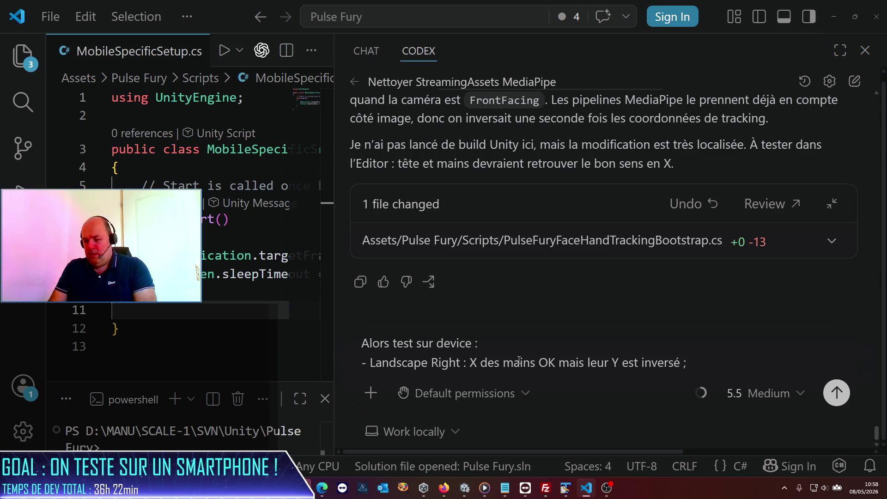
pyautogui.write('de la ')
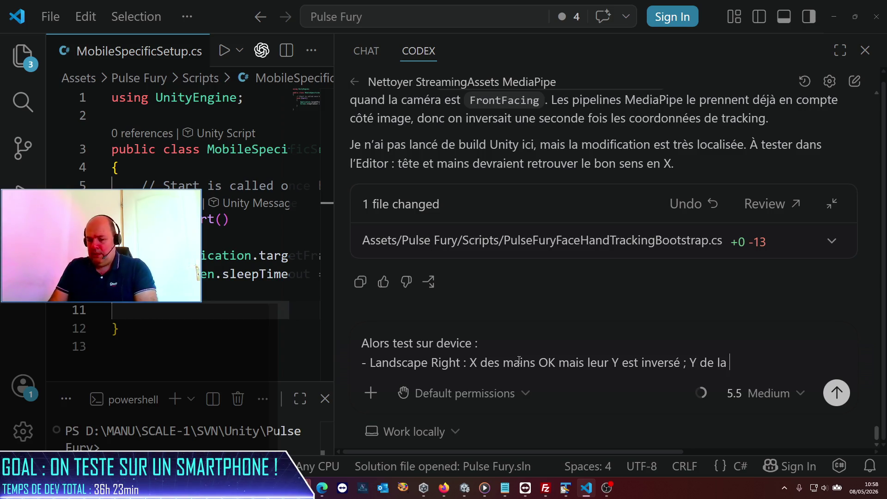
pyautogui.write('tête OK mais X inv')
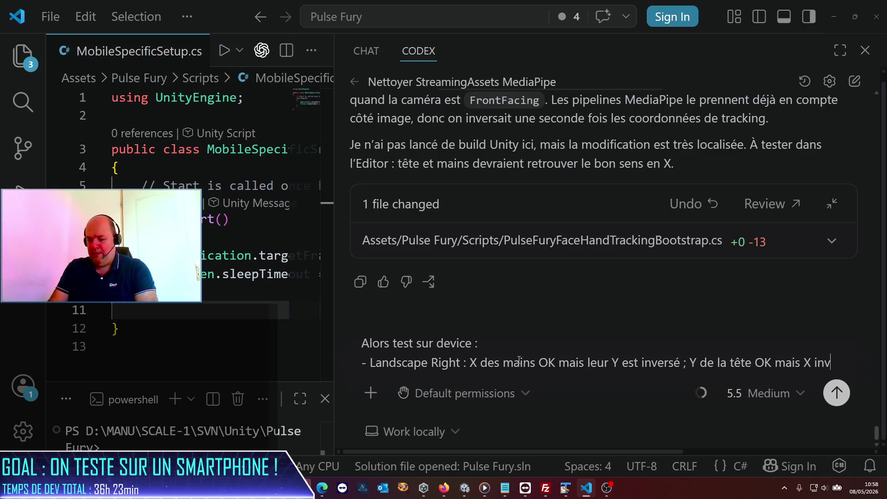
pyautogui.write('ersé ;')
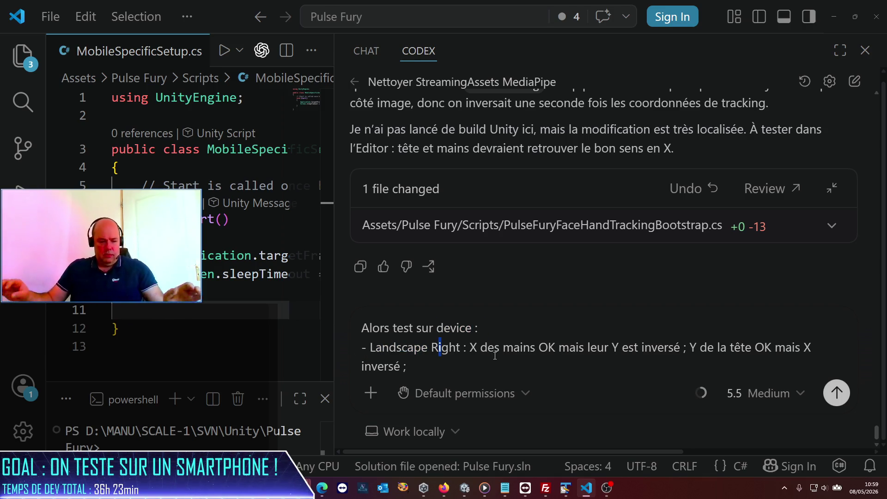
# Step: Note the video displays the right way round and start a new '- Landscape' line
pyautogui.click(455, 376)
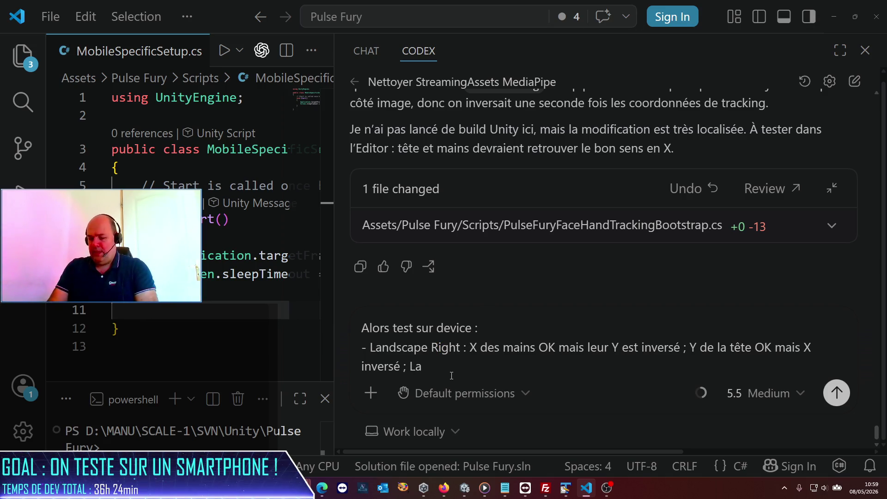
pyautogui.press('BackSpace')
pyautogui.write("e vidéo s'affiche")
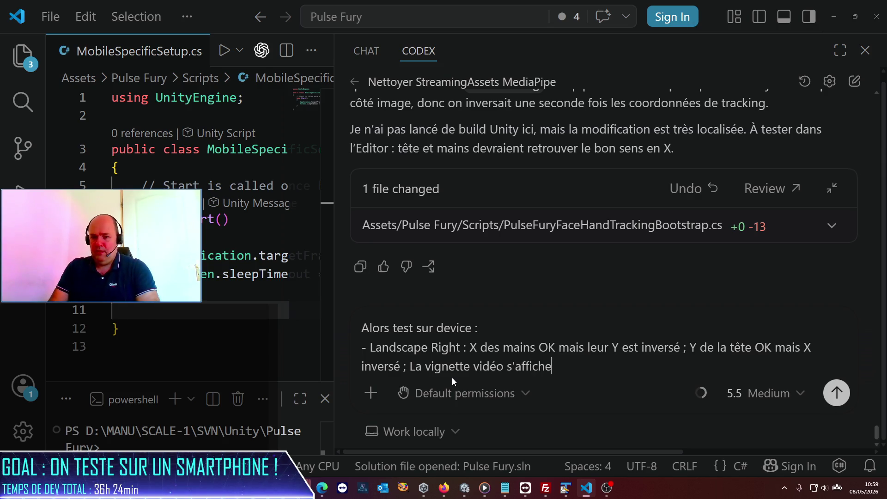
pyautogui.write(' dans le bonse')
pyautogui.press('BackSpace')
pyautogui.write('sens')
pyautogui.hotkey('shift', 'Return')
pyautogui.write('- Landscape Left :')
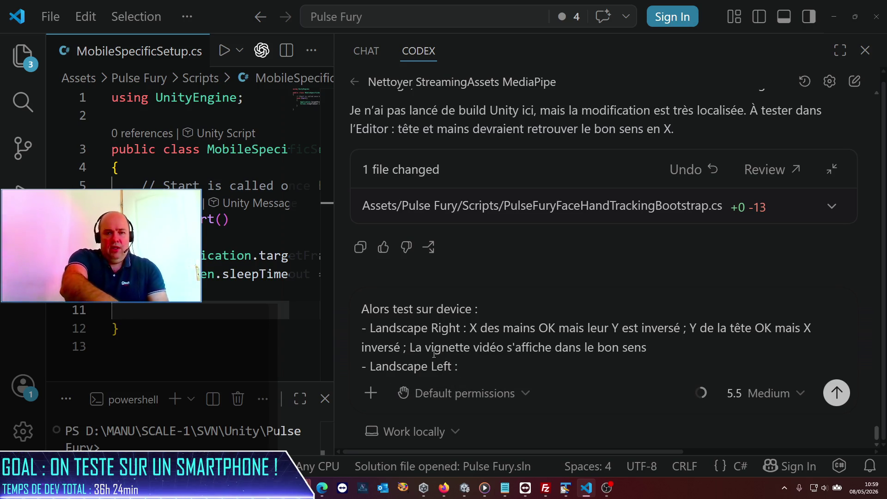
pyautogui.rightClick(358, 409)
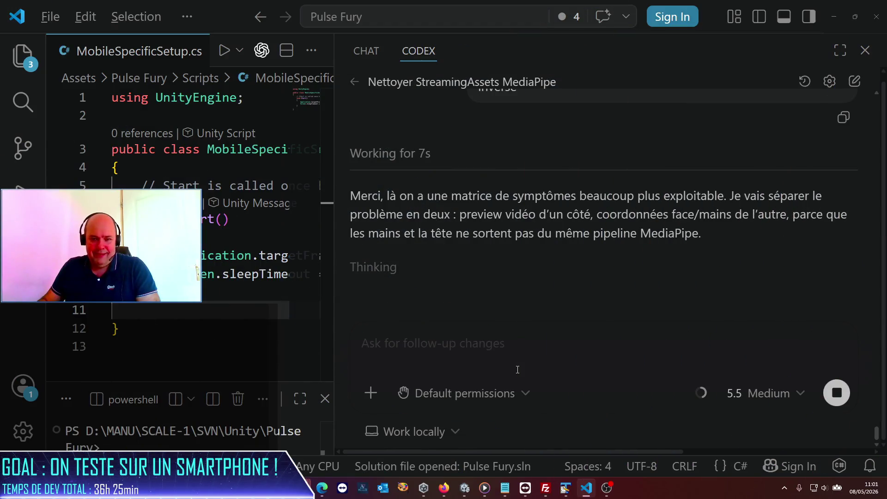
# Step: Enter a heart character in the Codex chat input
pyautogui.write('♥')
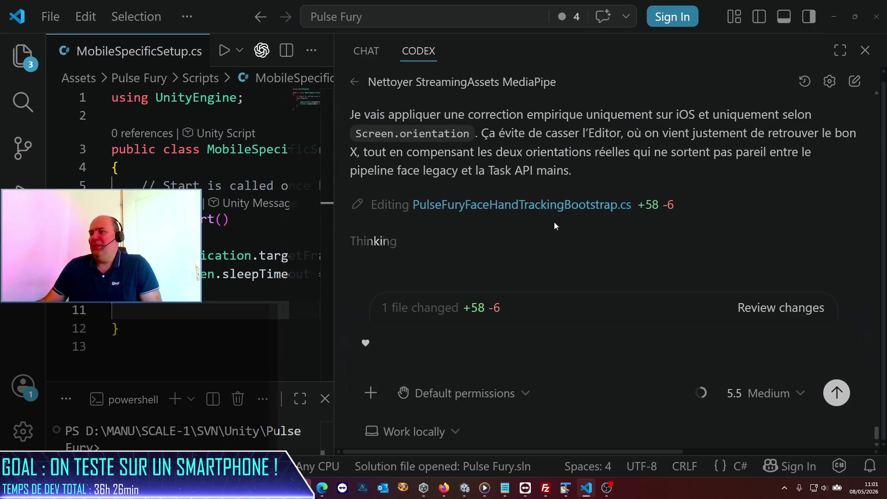
# Step: Review Codex's iOS orientation edits summary and remove the heart from the chat input
pyautogui.scroll(3, 554, 223)
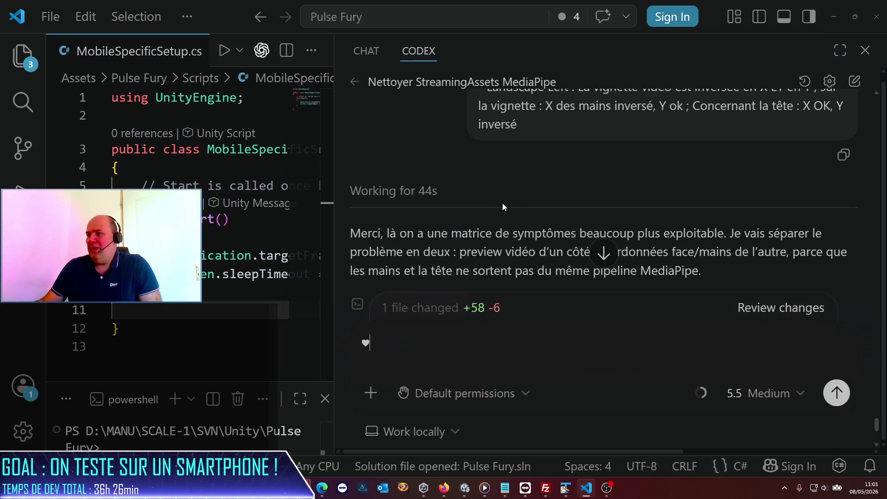
pyautogui.scroll(1, 494, 196)
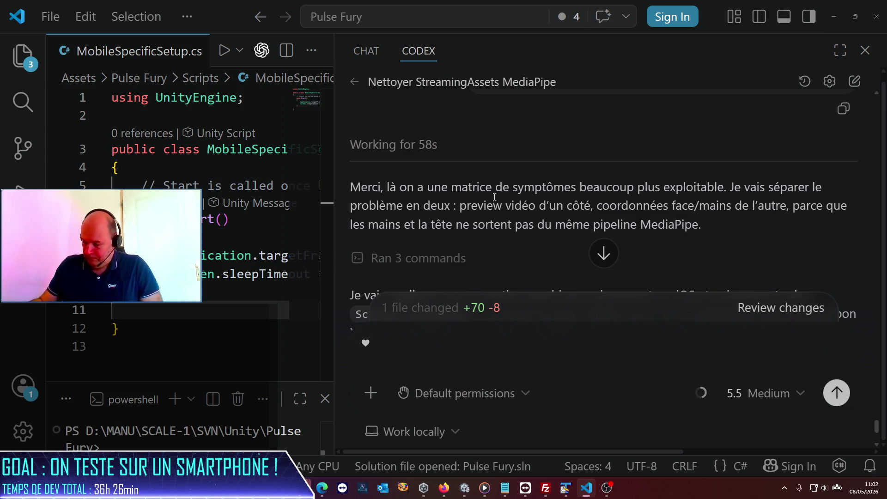
pyautogui.scroll(-3, 541, 138)
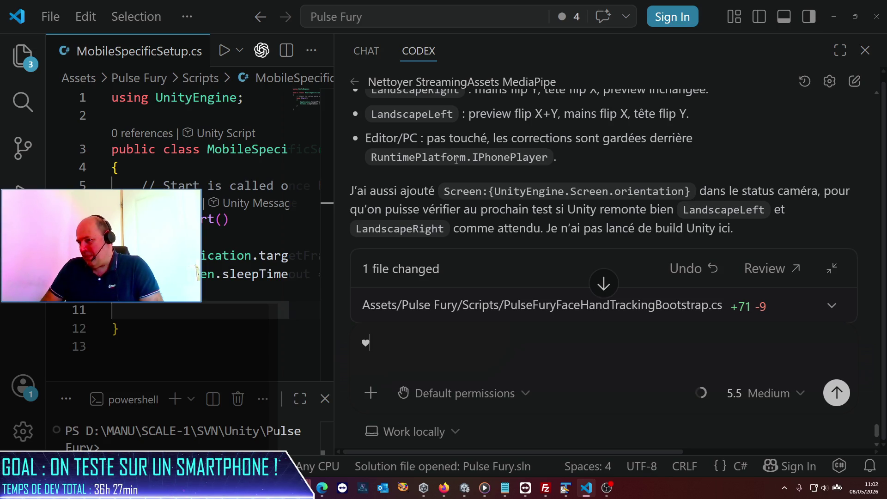
pyautogui.press('BackSpace')
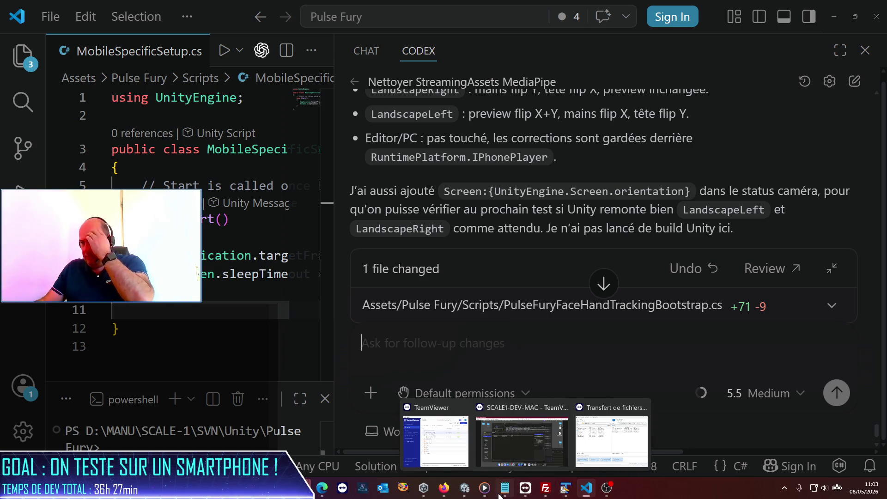
pyautogui.click(465, 489)
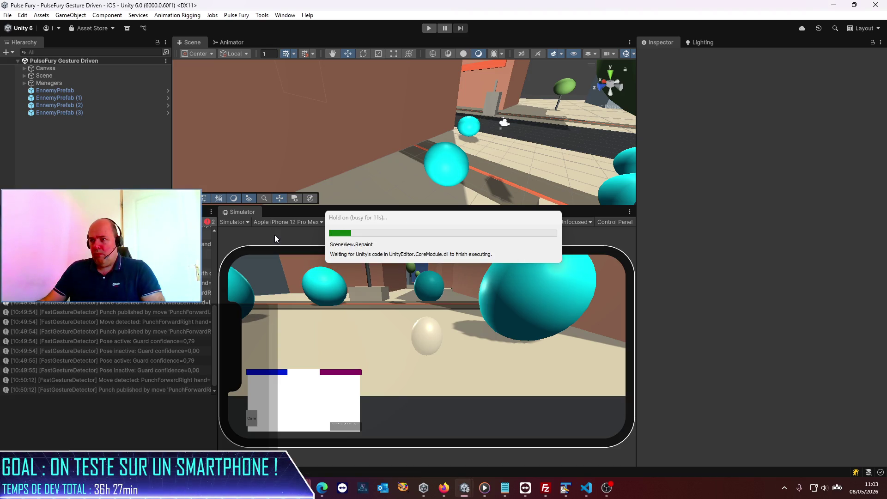
# Step: Run the scene briefly in the Unity Simulator to check the camera preview, then stop it
pyautogui.click(425, 28)
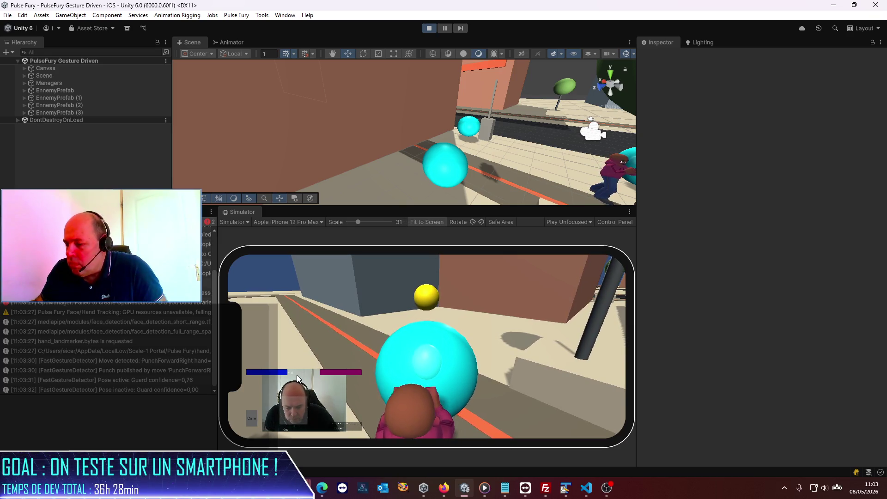
pyautogui.click(429, 28)
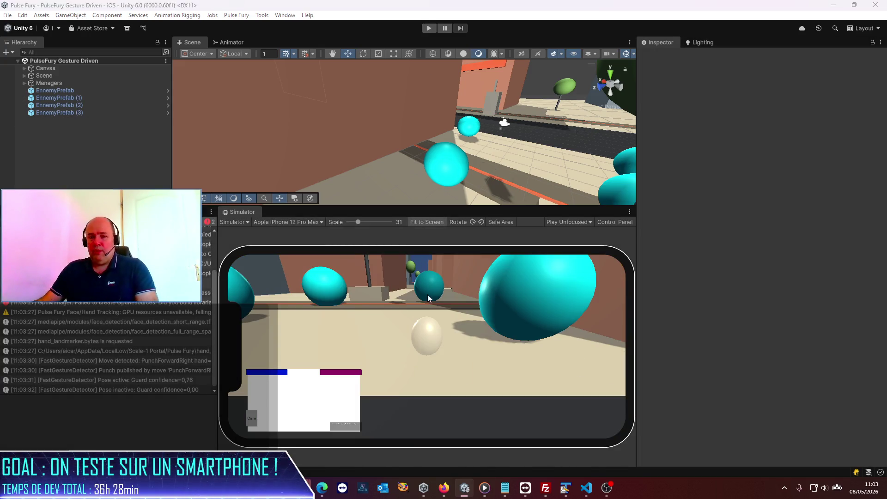
pyautogui.hotkey('alt', 'Tab')
# Step: Ask Codex to add the camera status on screen before testing, since the Xcode log is unavailable
pyautogui.write('peuc')
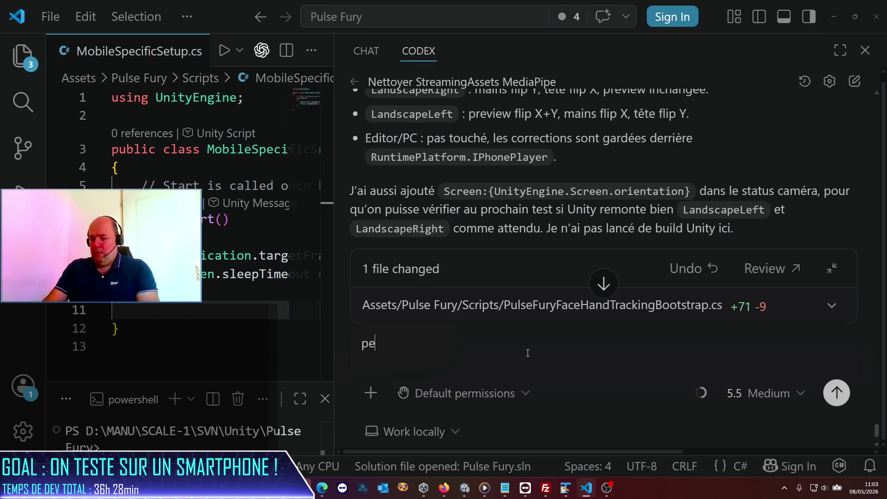
pyautogui.press('BackSpace')
pyautogui.write('xc')
pyautogui.press('BackSpace')
pyautogui.press('BackSpace')
pyautogui.press('BackSpace')
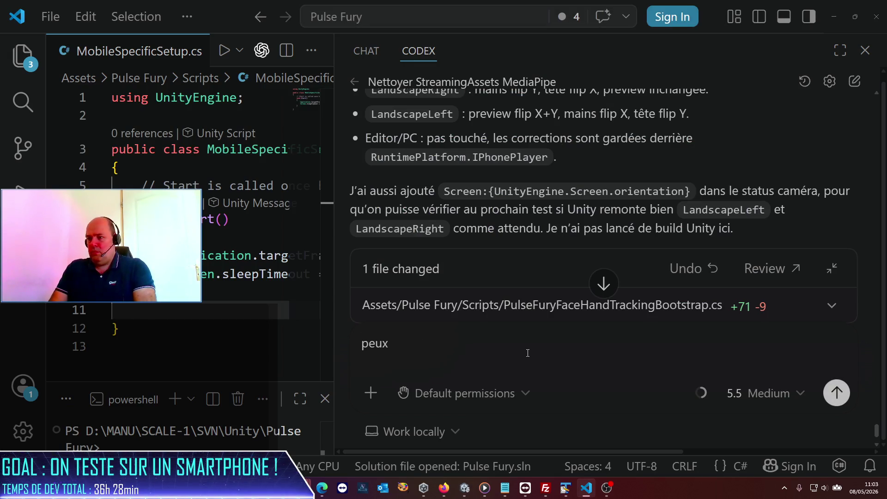
pyautogui.write('avan')
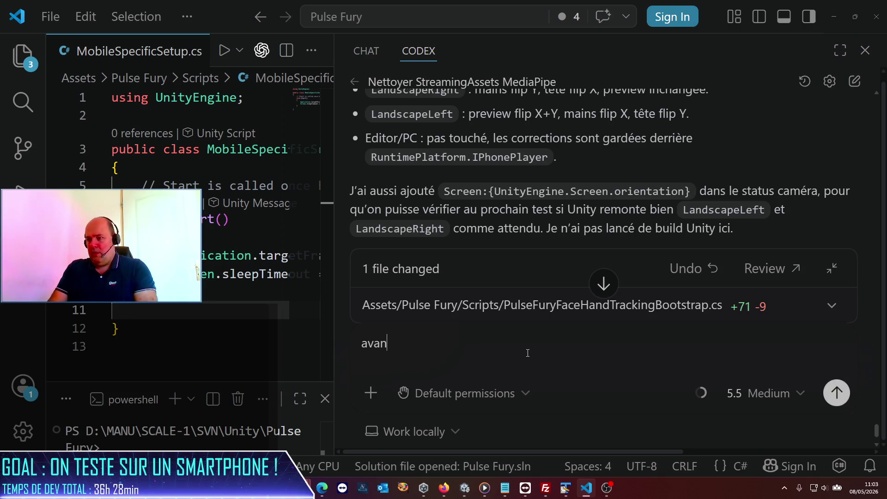
pyautogui.write('t que je ne teste, ')
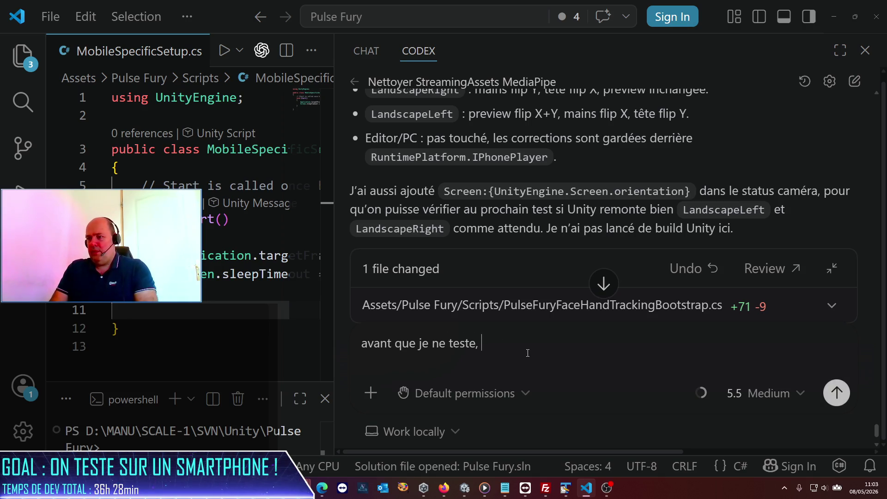
pyautogui.write('peux-tu ajouter le stat')
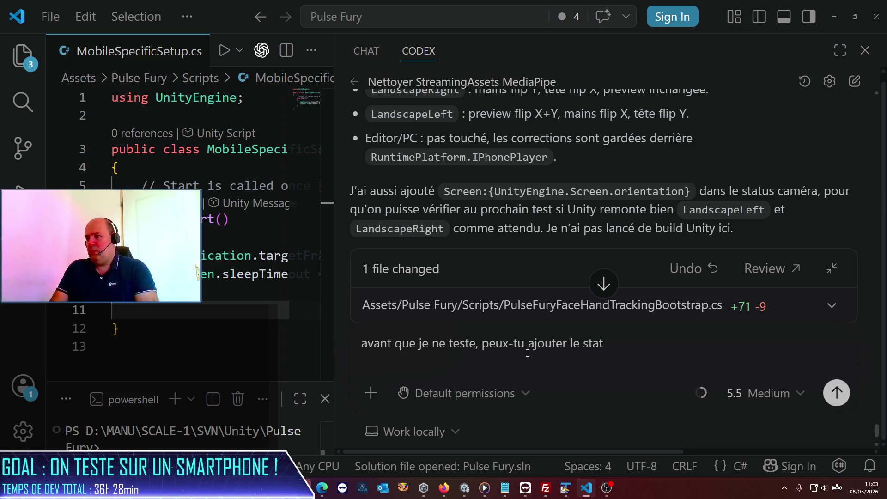
pyautogui.write('us caméra do')
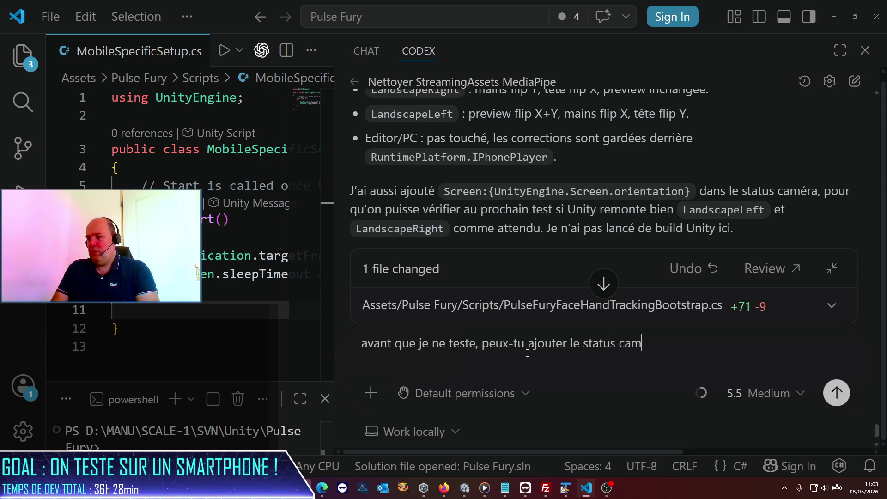
pyautogui.write('nt ru')
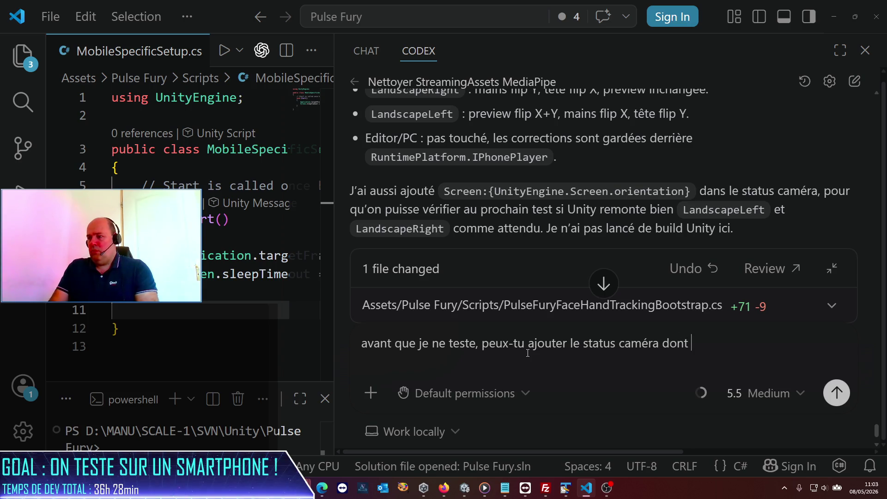
pyautogui.press('BackSpace')
pyautogui.press('BackSpace')
pyautogui.write("tu parles à l'écran")
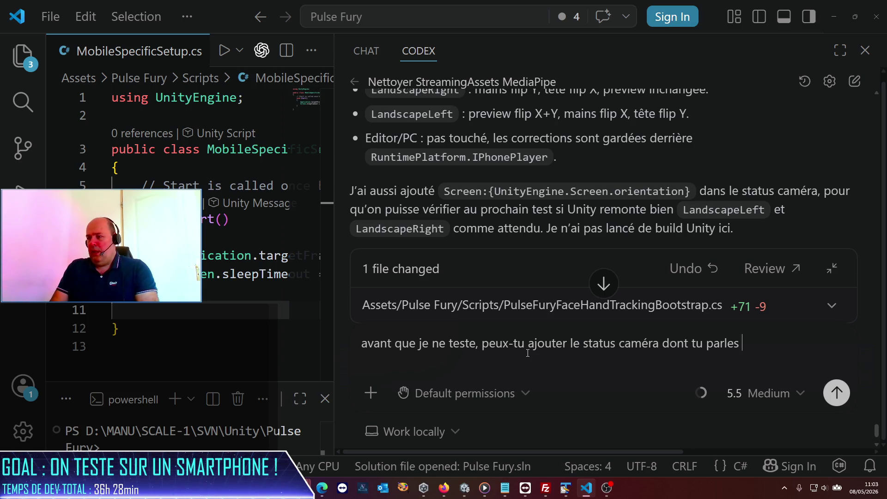
pyautogui.write(' ? ')
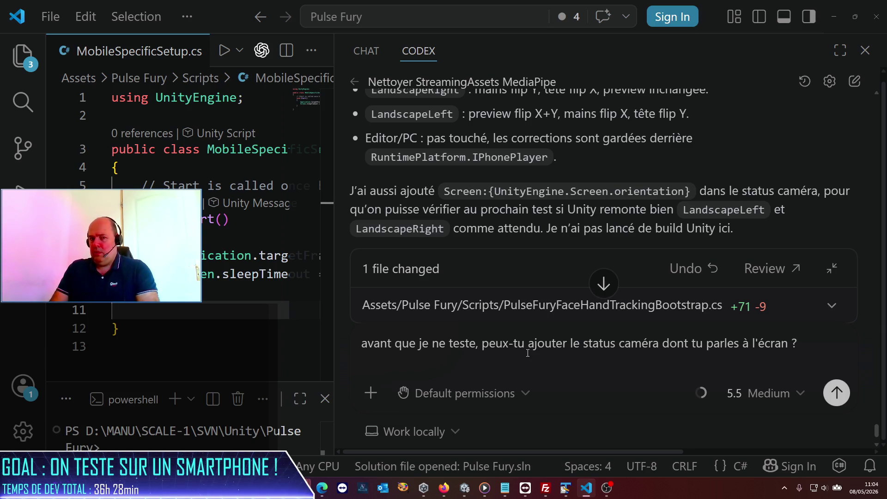
pyautogui.write("je n'ai plus")
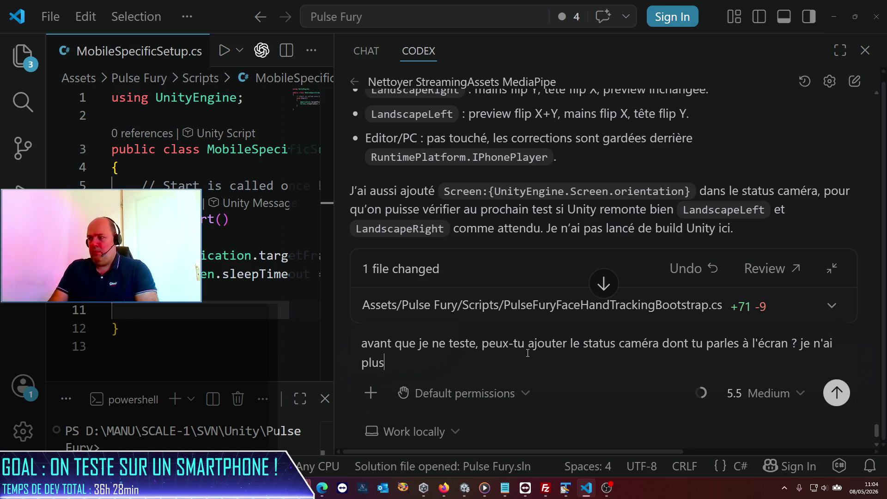
pyautogui.write(' accès ')
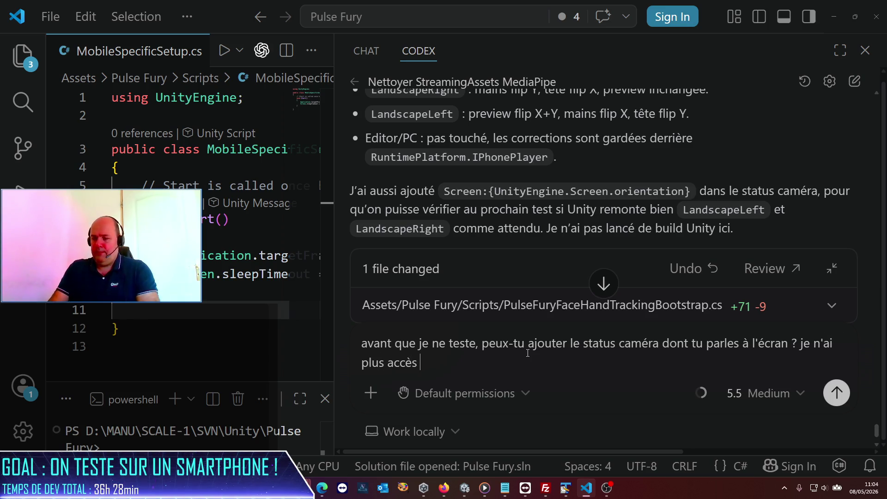
pyautogui.write('à la log via ')
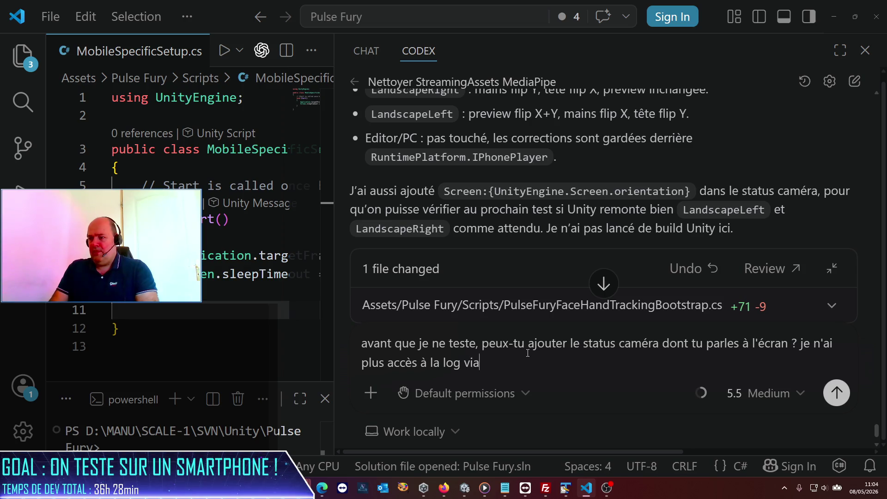
pyautogui.write('xcode')
pyautogui.press('Return')
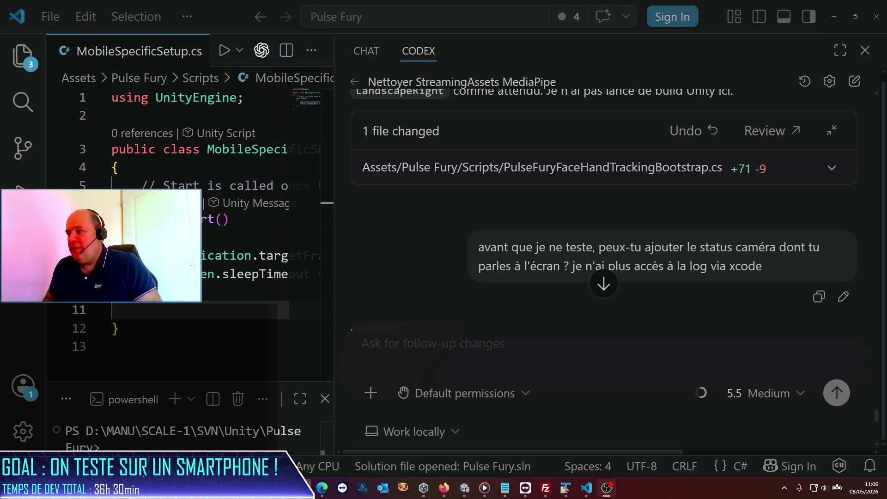
# Step: Read Codex's reply on the _showCameraStatusOnScreen toggle and its +35 −2 change
pyautogui.scroll(-9, 504, 287)
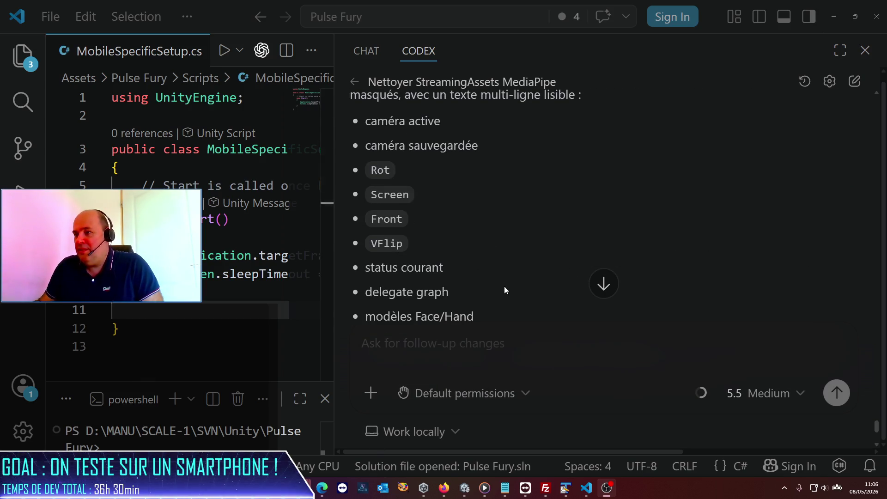
pyautogui.scroll(6, 499, 289)
pyautogui.scroll(3, 498, 289)
pyautogui.scroll(-3, 498, 290)
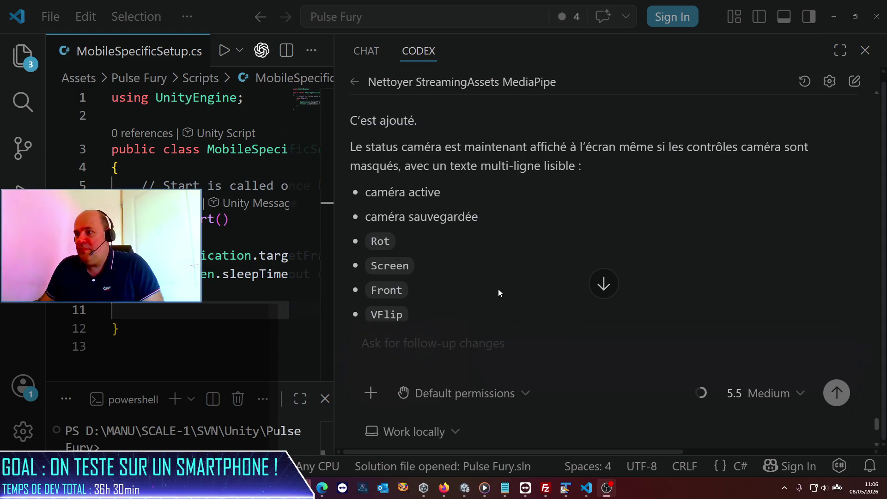
pyautogui.scroll(-5, 498, 289)
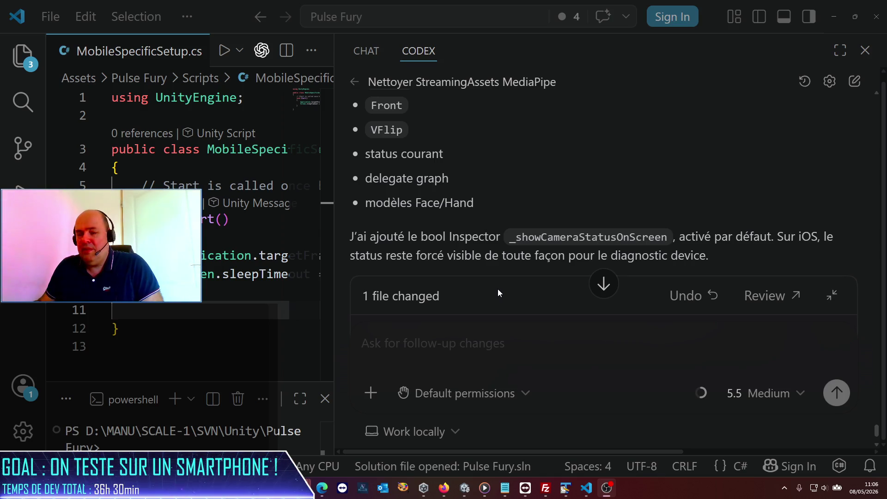
pyautogui.scroll(-3, 498, 290)
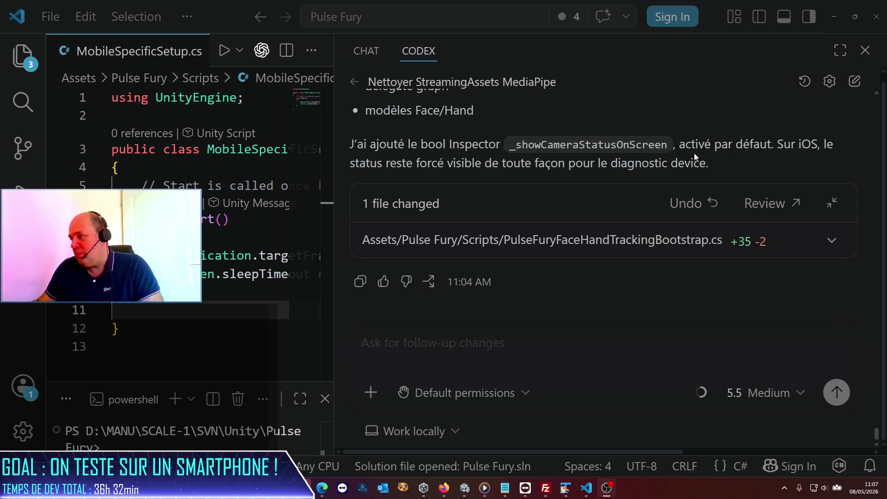
pyautogui.click(468, 490)
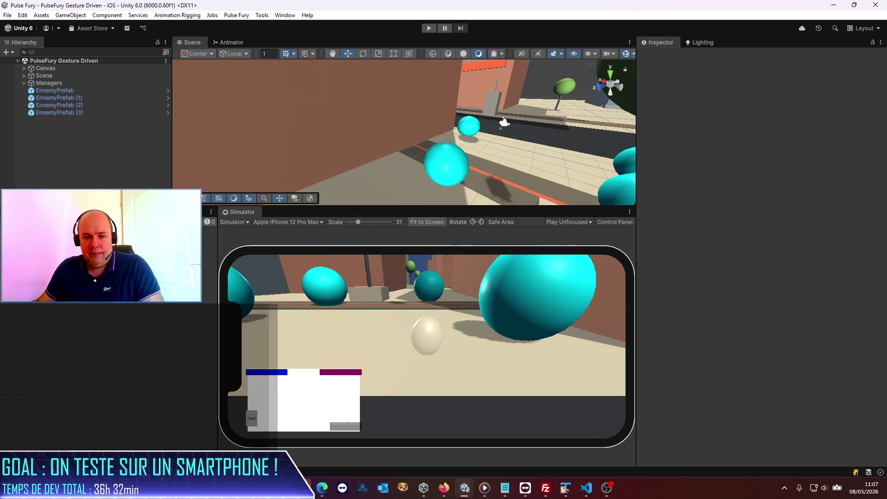
# Step: Widen the phone Simulator preview, make the Scene view taller, and enter Play mode
pyautogui.hotkey('alt', 'Tab')
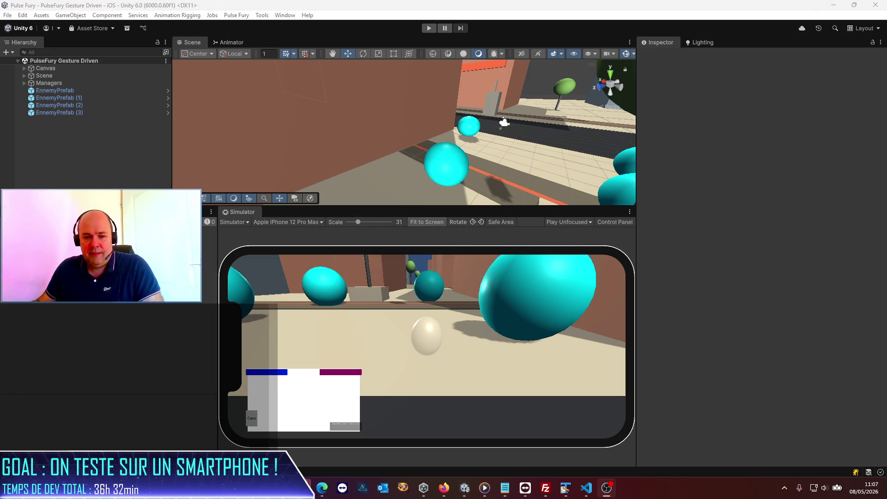
pyautogui.click(232, 234)
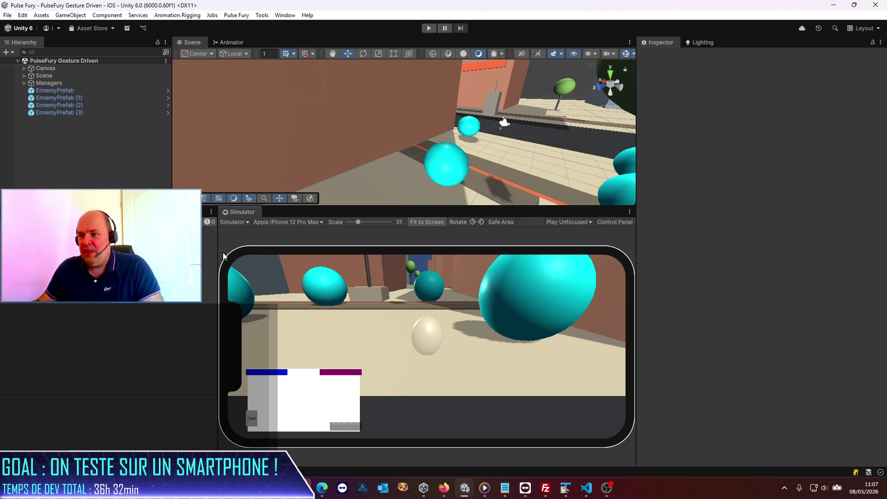
pyautogui.moveTo(218, 258); pyautogui.dragTo(196, 258)
pyautogui.moveTo(412, 207); pyautogui.dragTo(414, 235)
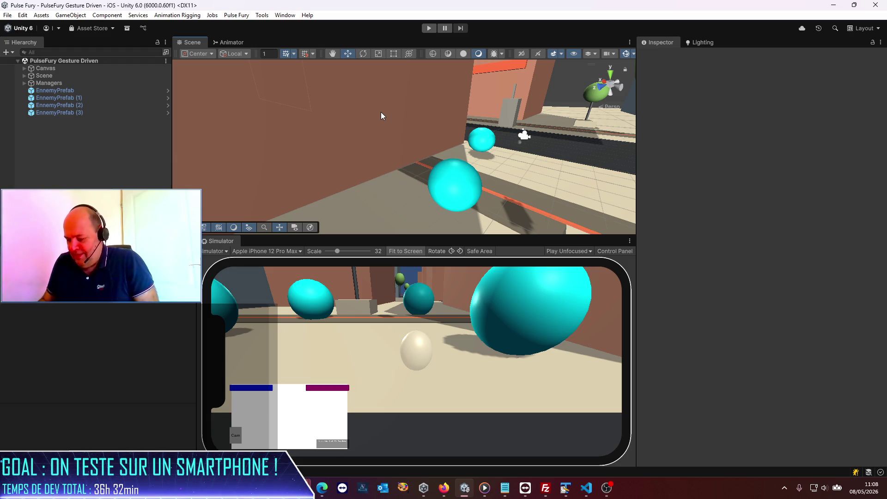
pyautogui.hotkey('alt', 'Tab')
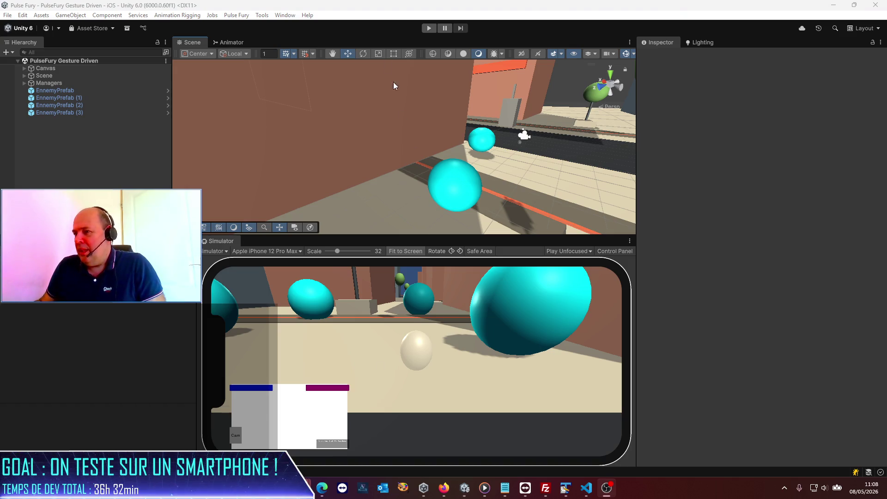
pyautogui.click(427, 28)
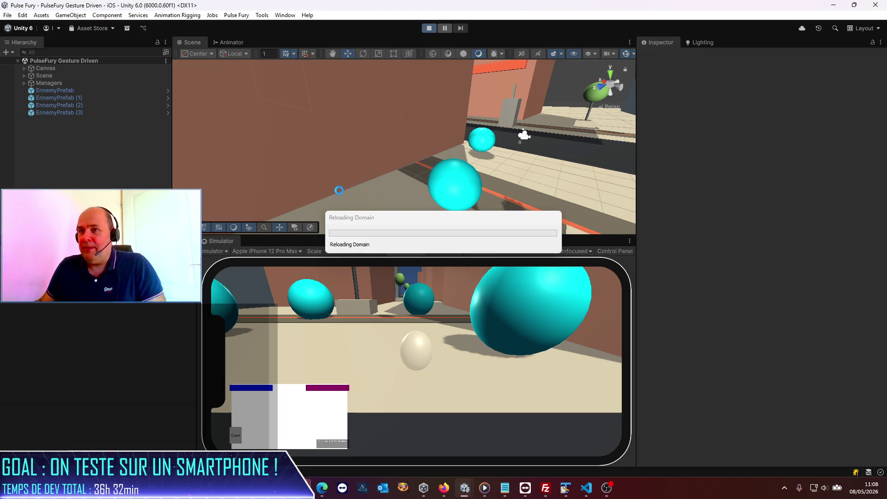